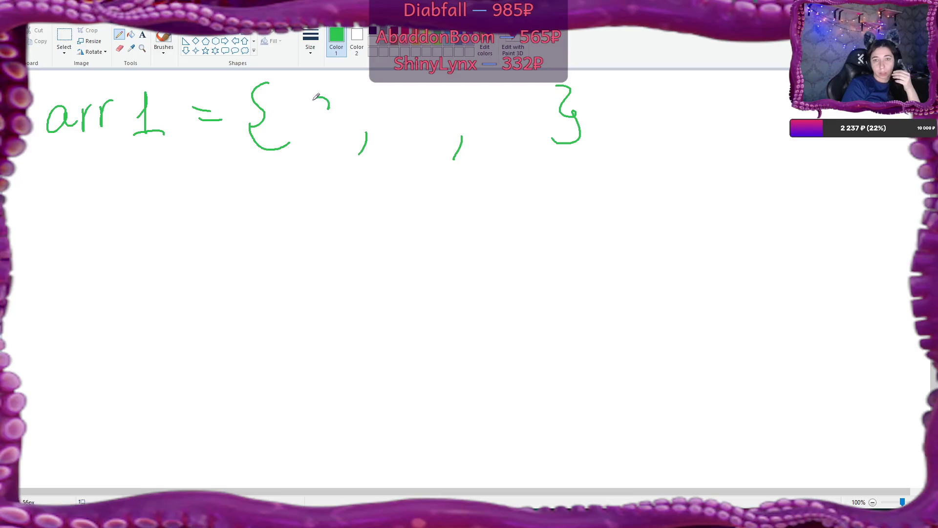
Add w and x to arr1 and wrap 'a', 'w' and 'x' in single quotes
mouse_move(399, 103)
mouse_down()
mouse_move(410, 124)
mouse_move(421, 106)
mouse_up()
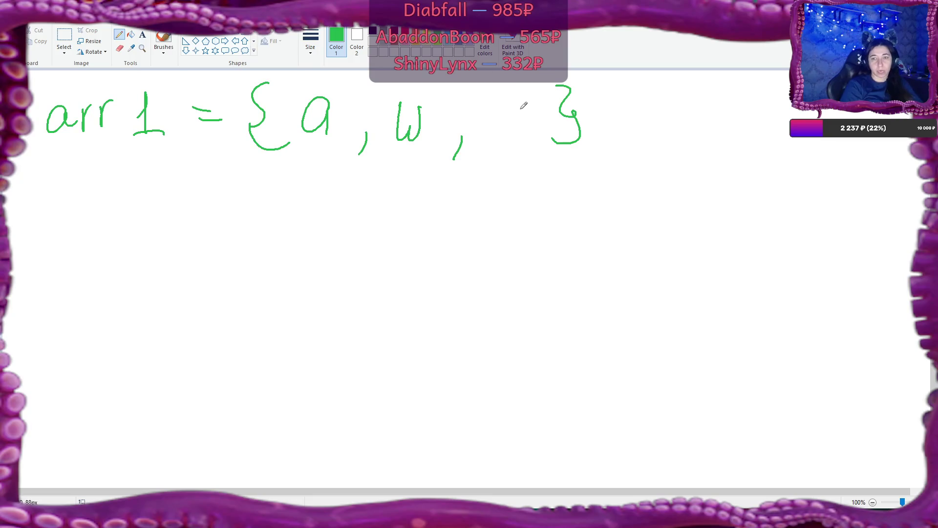
mouse_move(498, 100)
mouse_down()
mouse_move(525, 134)
mouse_move(491, 144)
mouse_up()
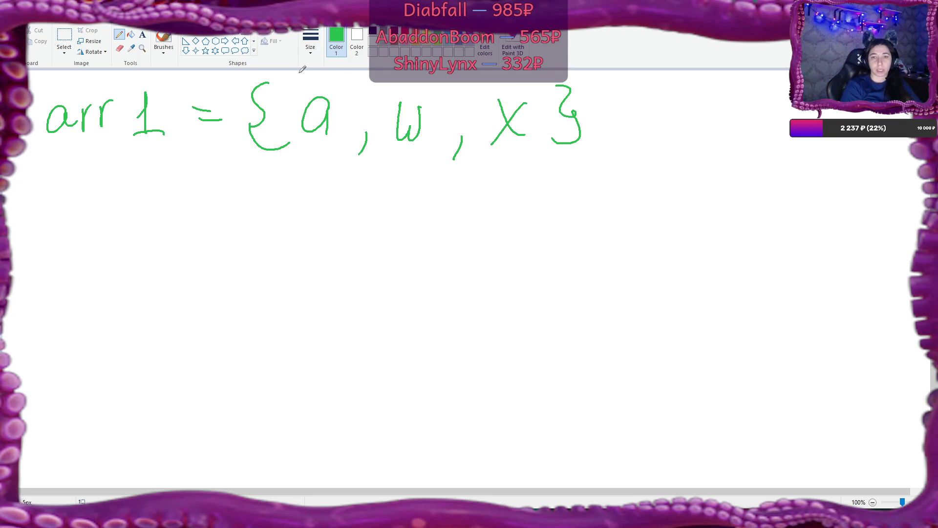
drag(287, 86, 286, 95)
mouse_move(293, 85)
mouse_down()
mouse_move(292, 93)
mouse_move(350, 100)
mouse_up()
click(119, 48)
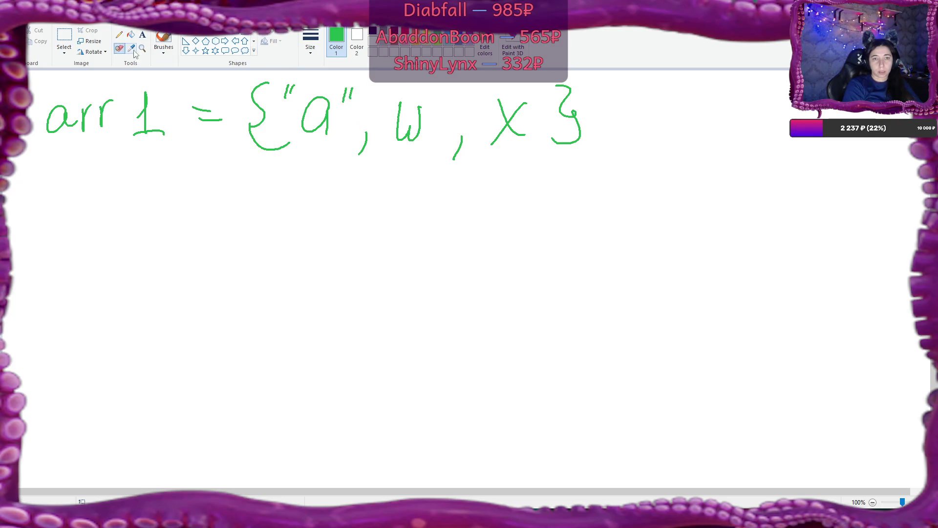
click(119, 34)
drag(385, 87, 383, 101)
drag(449, 95, 447, 112)
drag(490, 89, 488, 102)
drag(545, 87, 542, 106)
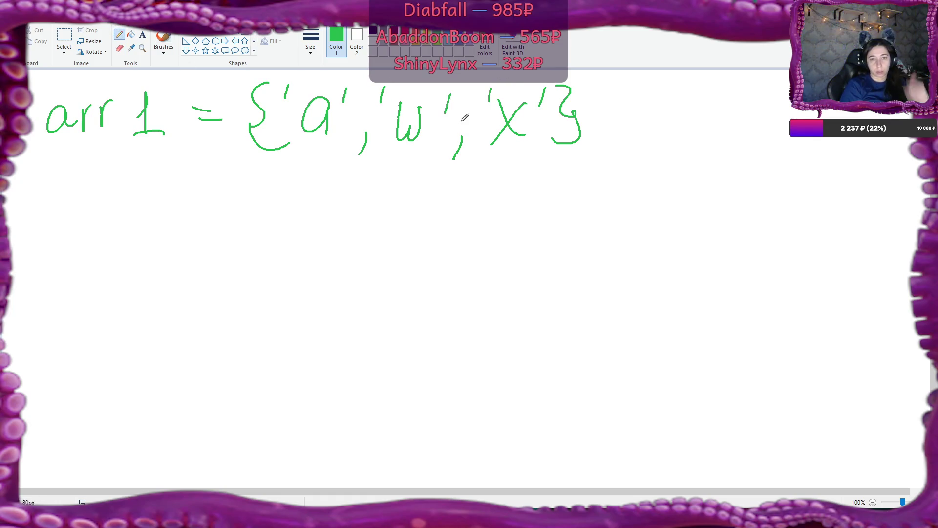
Write indices 0, 1, 2 under arr1's elements and start a new line with arr2 = {
mouse_move(312, 162)
mouse_down()
mouse_move(324, 173)
mouse_move(316, 163)
mouse_up()
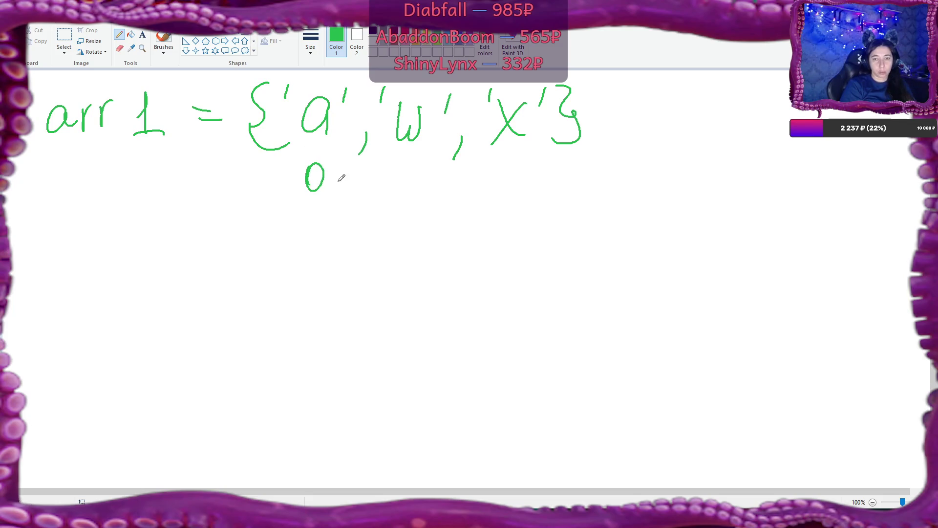
mouse_move(404, 169)
mouse_down()
mouse_move(409, 188)
mouse_move(421, 185)
mouse_up()
drag(318, 162, 306, 200)
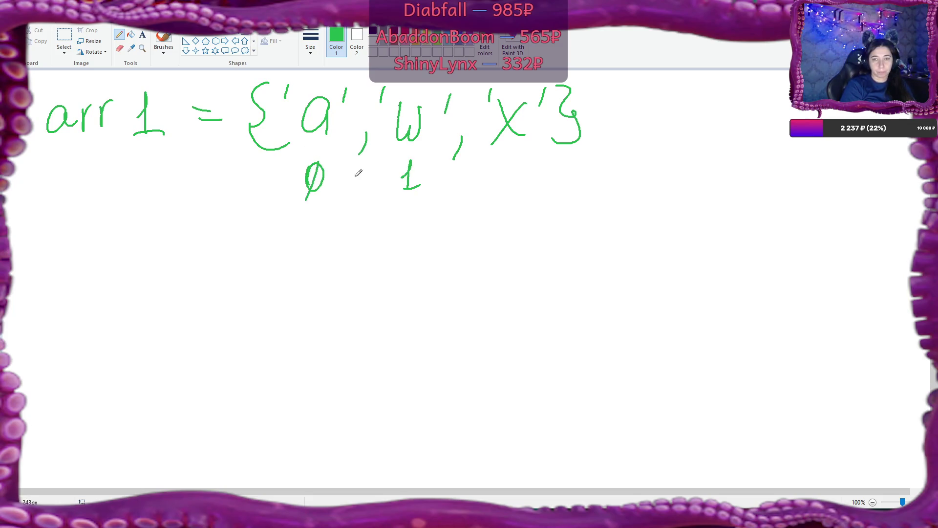
drag(508, 158, 536, 179)
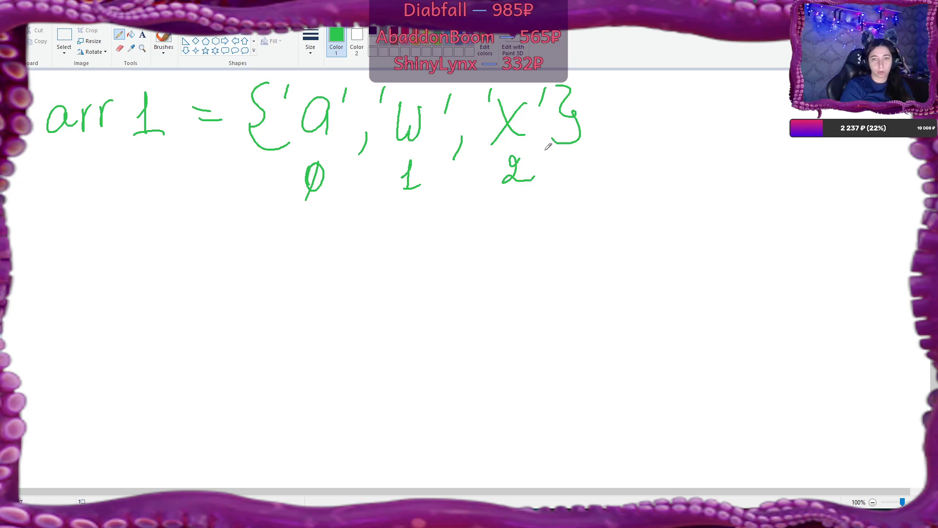
mouse_move(56, 188)
mouse_down()
mouse_move(48, 223)
mouse_move(140, 208)
mouse_move(156, 239)
mouse_move(201, 221)
mouse_move(217, 225)
mouse_up()
mouse_move(258, 194)
mouse_down()
mouse_move(252, 262)
mouse_move(282, 279)
mouse_up()
Handwrite arr2's elements 'b', 'y' and 'c' with commas between them
mouse_move(290, 218)
mouse_down()
mouse_move(291, 239)
mouse_move(332, 245)
mouse_move(320, 260)
mouse_up()
drag(356, 213, 357, 229)
drag(397, 267, 389, 284)
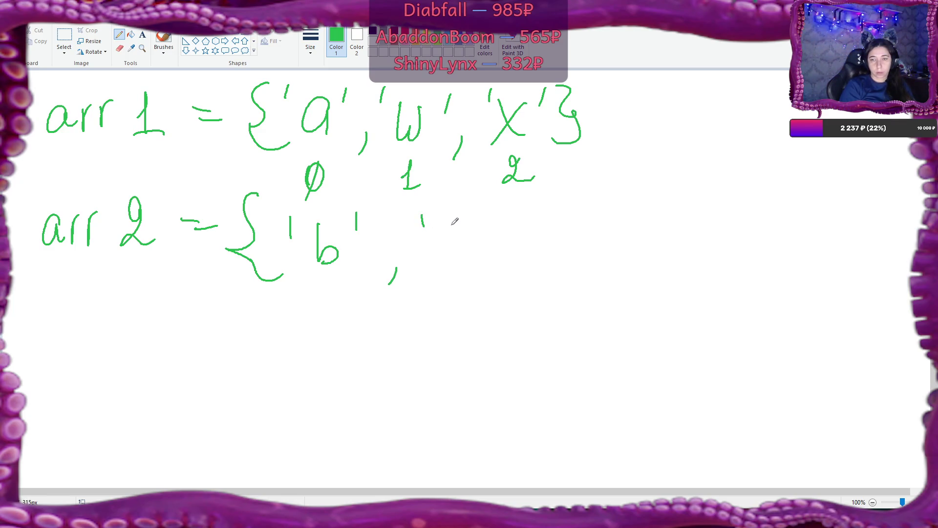
drag(451, 223, 448, 268)
drag(485, 211, 485, 225)
drag(517, 253, 512, 271)
mouse_move(547, 211)
mouse_down()
mouse_move(547, 226)
mouse_move(583, 252)
mouse_up()
drag(600, 209, 604, 270)
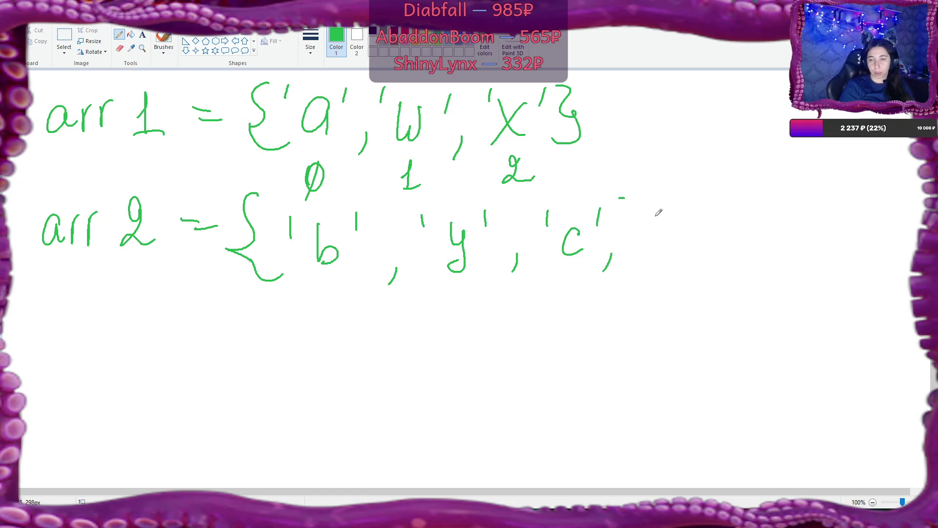
Add 'd', close arr2 with }; and put a semicolon after arr1's brace
drag(667, 200, 665, 247)
drag(640, 200, 637, 218)
drag(686, 197, 683, 214)
mouse_move(704, 183)
mouse_down()
mouse_move(707, 215)
mouse_move(689, 275)
mouse_up()
click(759, 214)
drag(774, 253, 754, 276)
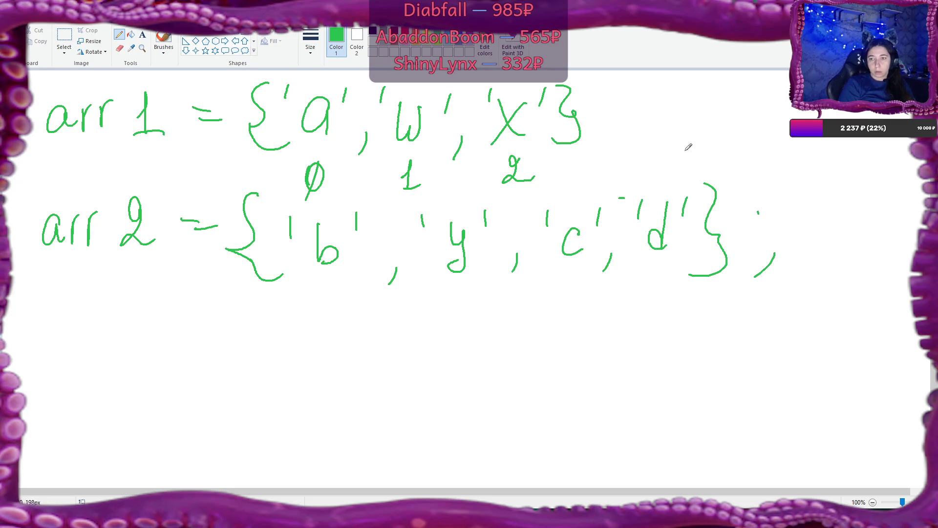
drag(621, 121, 614, 132)
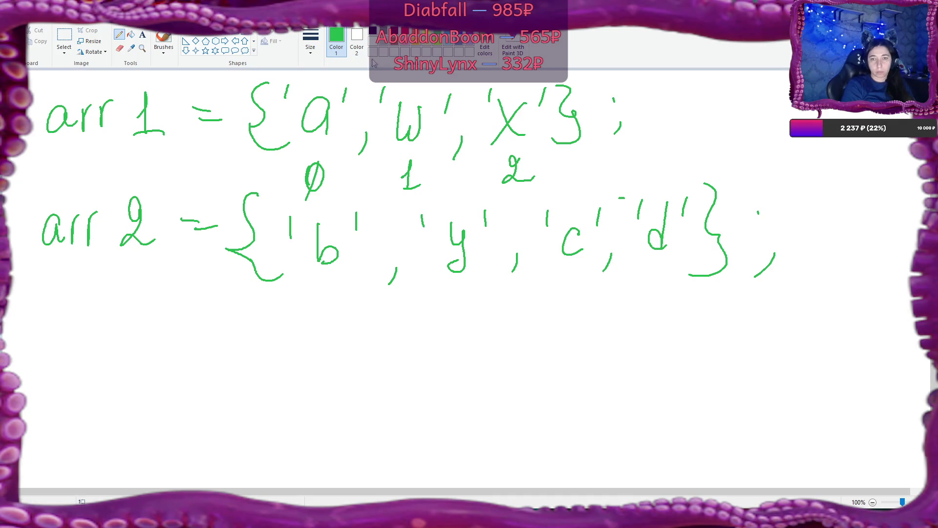
Switch to light blue and retrace arr2's name and its b, y, c, d letters
click(448, 31)
drag(316, 222, 319, 266)
drag(448, 223, 447, 274)
drag(577, 230, 583, 250)
drag(668, 205, 666, 238)
mouse_move(57, 215)
mouse_down()
mouse_move(43, 229)
mouse_move(65, 242)
mouse_move(80, 214)
mouse_move(101, 205)
mouse_move(157, 235)
mouse_up()
Write blue indices 0, 1, 2, 3 under 'b', 'y', 'c' and 'd'
mouse_move(328, 291)
mouse_down()
mouse_move(335, 305)
mouse_move(326, 292)
mouse_up()
mouse_move(462, 309)
mouse_down()
mouse_move(470, 298)
mouse_move(469, 323)
mouse_up()
mouse_move(579, 283)
mouse_down()
mouse_move(571, 310)
mouse_move(603, 311)
mouse_up()
drag(668, 282, 668, 306)
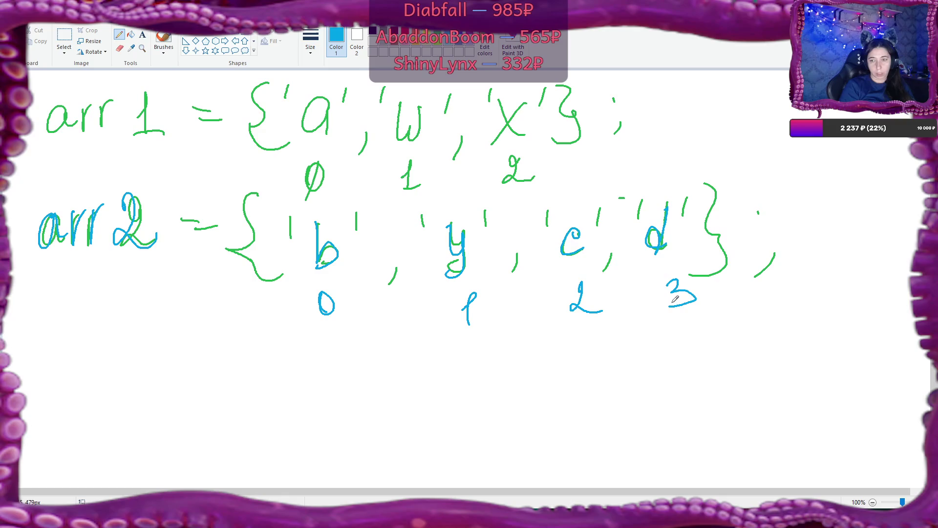
Switch to purple and write arr3 = new [ below arr2
click(470, 30)
mouse_move(48, 371)
mouse_down()
mouse_move(53, 394)
mouse_move(75, 357)
mouse_up()
mouse_move(69, 374)
mouse_down()
mouse_move(71, 389)
mouse_move(81, 361)
mouse_up()
mouse_move(97, 351)
mouse_down()
mouse_move(109, 345)
mouse_move(100, 385)
mouse_up()
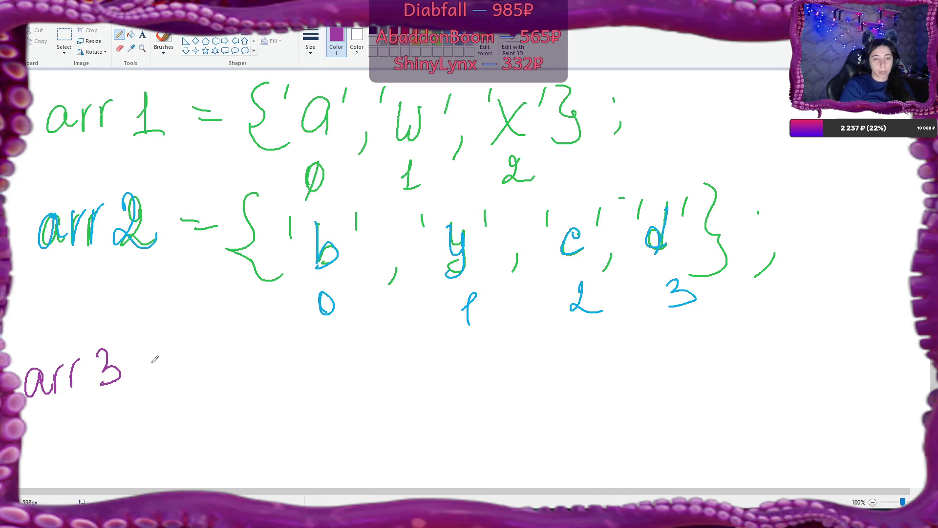
mouse_move(150, 360)
mouse_down()
mouse_move(175, 358)
mouse_move(221, 387)
mouse_up()
mouse_move(224, 379)
mouse_down()
mouse_move(249, 386)
mouse_move(267, 370)
mouse_move(313, 390)
mouse_up()
mouse_move(295, 347)
mouse_down()
mouse_move(385, 344)
mouse_move(372, 395)
mouse_up()
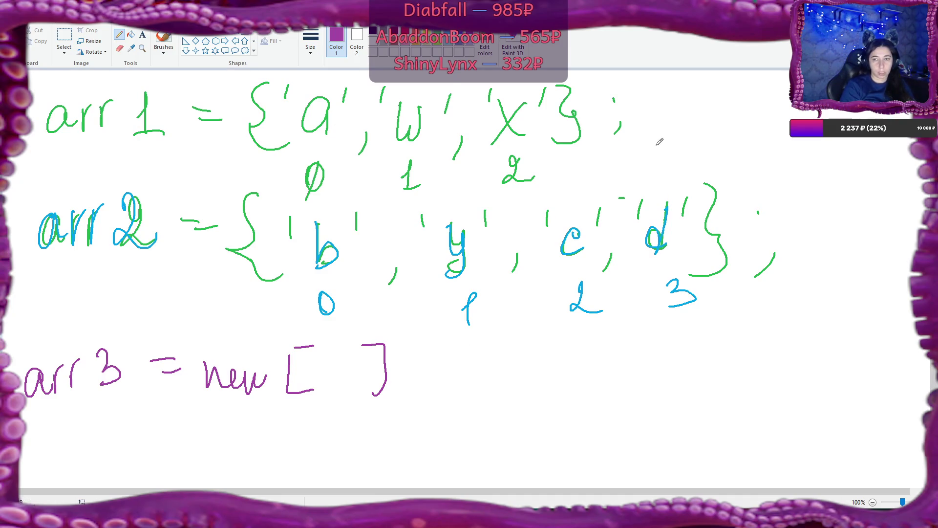
Annotate lengths 3 and 4 beside arr1 and arr2, and complete [7] in arr3
drag(661, 140, 662, 164)
drag(802, 264, 811, 285)
drag(813, 273, 794, 304)
drag(348, 345, 345, 374)
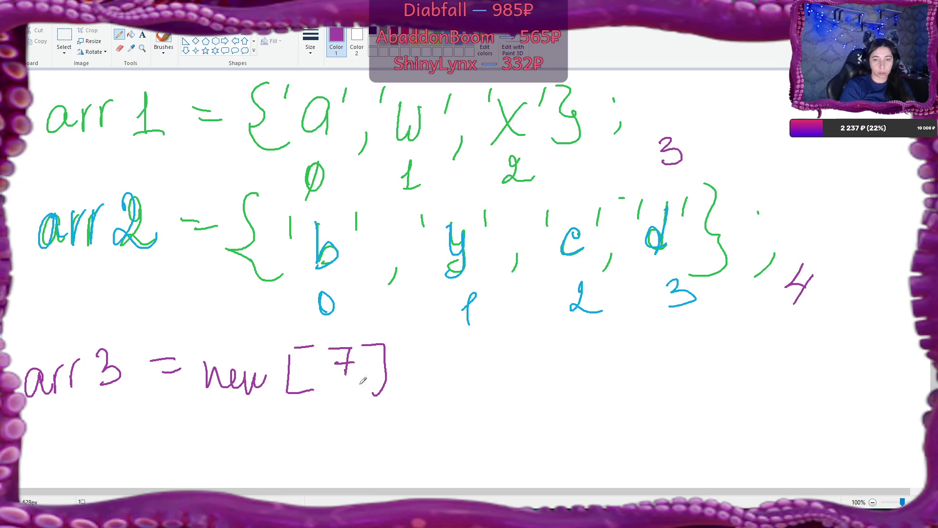
scroll(55, 408, down, 3)
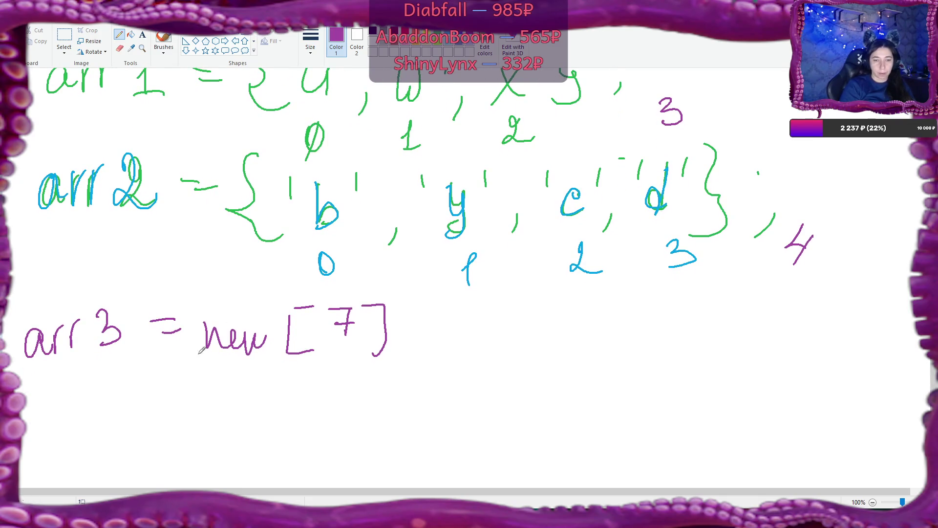
middle_click(462, 281)
click(141, 47)
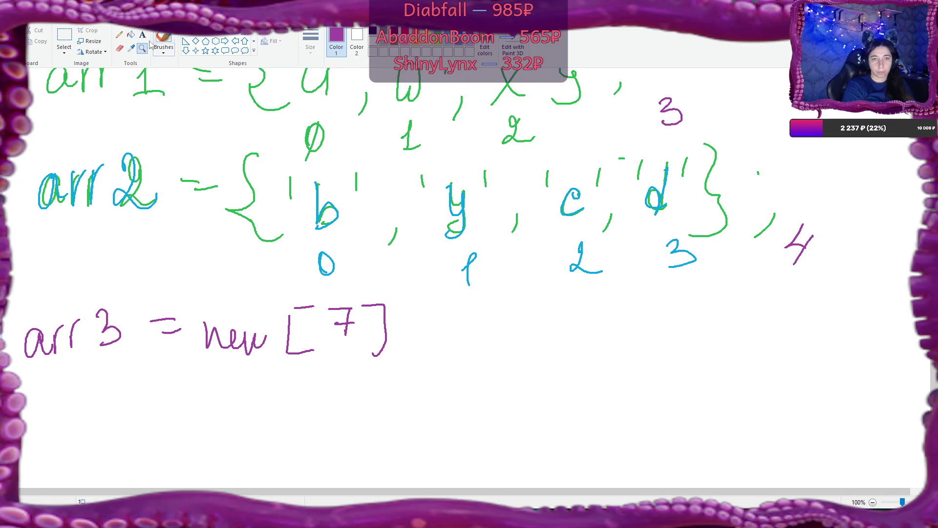
click(119, 34)
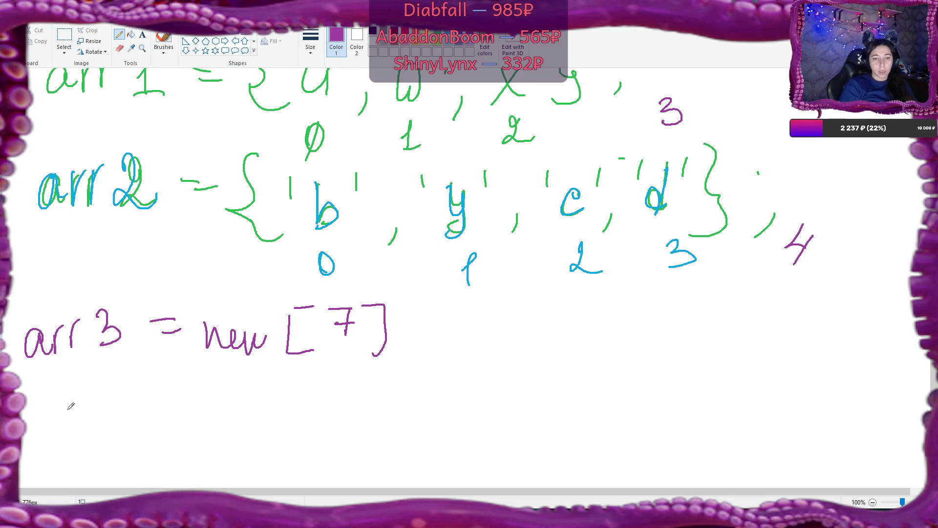
Draw a row of seven purple boxes under arr3 and retrace arr1's 0 index
mouse_move(56, 410)
mouse_down()
mouse_move(73, 445)
mouse_move(145, 426)
mouse_move(155, 448)
mouse_move(262, 425)
mouse_move(369, 454)
mouse_move(372, 418)
mouse_move(469, 451)
mouse_move(498, 418)
mouse_move(597, 432)
mouse_move(604, 416)
mouse_move(717, 454)
mouse_move(730, 416)
mouse_move(838, 458)
mouse_move(856, 411)
mouse_up()
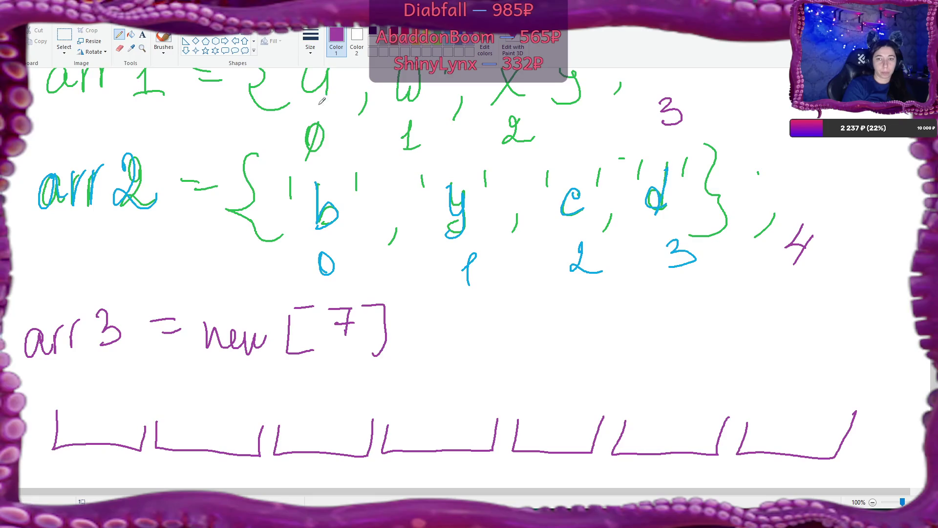
mouse_move(312, 125)
mouse_down()
mouse_move(325, 141)
mouse_move(315, 121)
mouse_up()
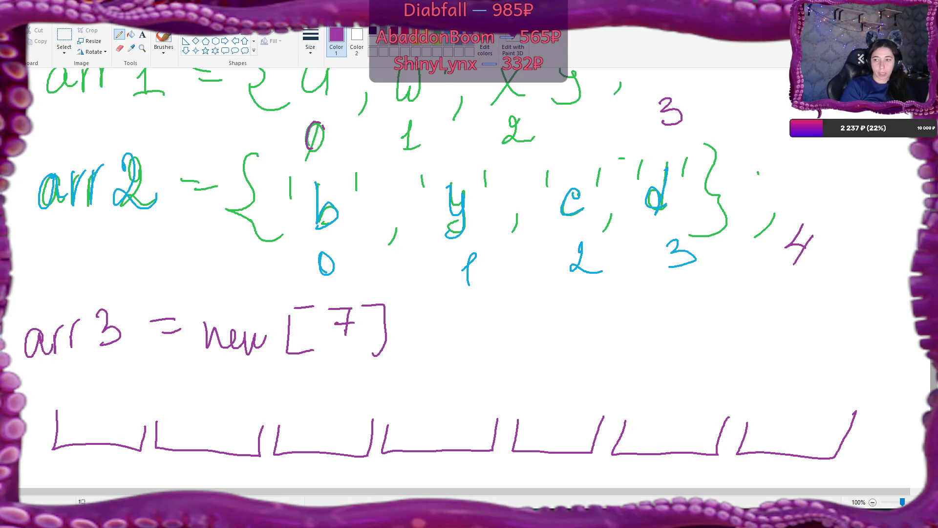
scroll(439, 250, up, 1)
Write a, w and x in the first three boxes and add a check mark after new [7]
mouse_move(119, 421)
mouse_down()
mouse_move(111, 419)
mouse_move(119, 447)
mouse_up()
mouse_move(186, 424)
mouse_down()
mouse_move(213, 439)
mouse_move(215, 424)
mouse_up()
mouse_move(314, 425)
mouse_down()
mouse_move(332, 451)
mouse_move(311, 460)
mouse_up()
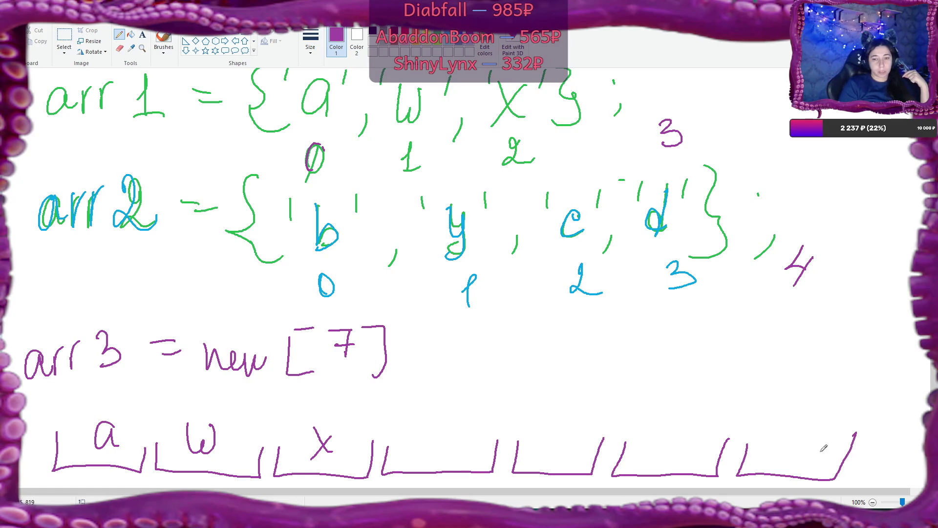
mouse_move(435, 375)
mouse_down()
mouse_move(442, 391)
mouse_move(460, 370)
mouse_up()
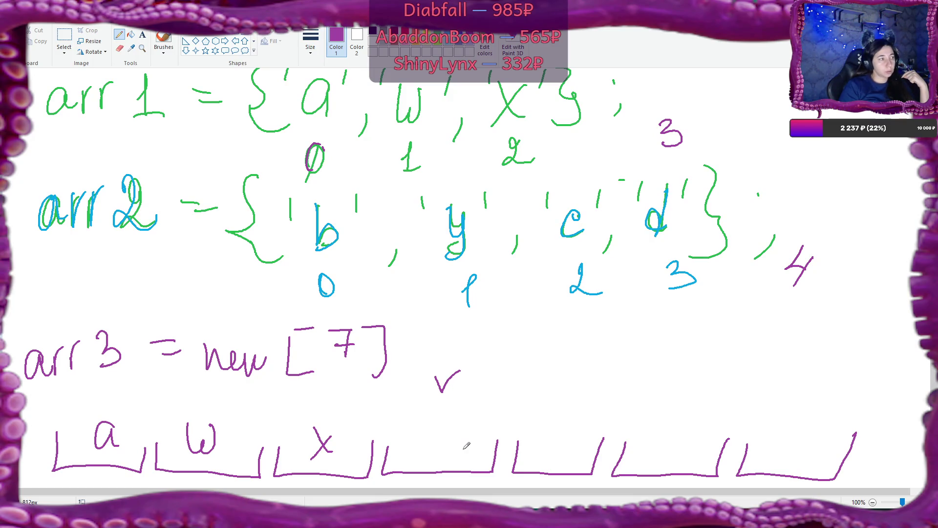
Write purple indices 0, 1 and 2 above the boxes holding a, w and x
mouse_move(99, 383)
mouse_down()
mouse_move(102, 391)
mouse_move(97, 384)
mouse_up()
drag(194, 388, 195, 401)
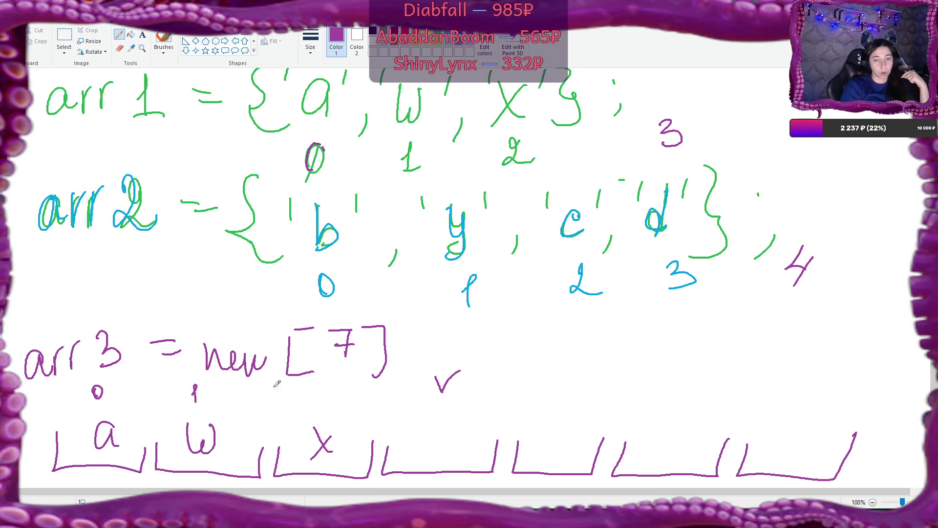
drag(320, 391, 340, 401)
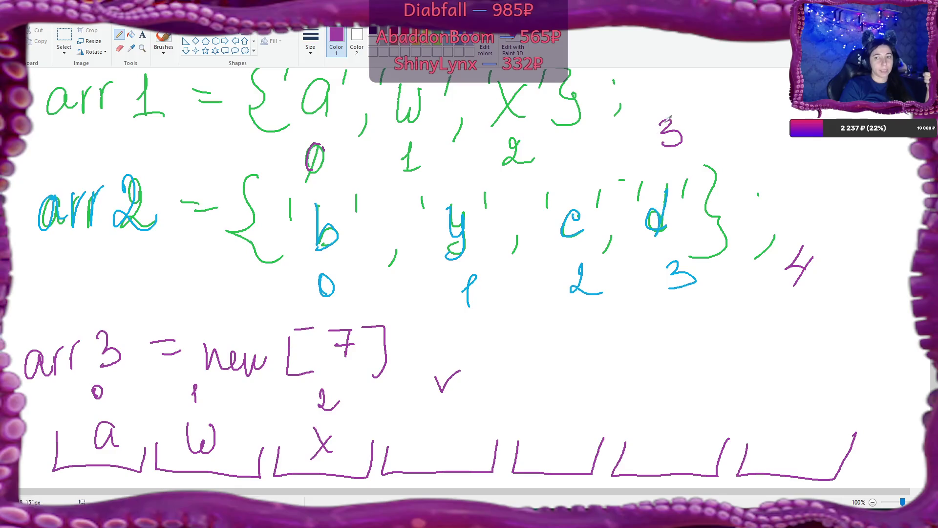
Circle index 2 under arr1 and above arr3's x, and note 3-1 below
mouse_move(494, 134)
mouse_down()
mouse_move(550, 171)
mouse_move(495, 129)
mouse_up()
mouse_move(313, 384)
mouse_down()
mouse_move(328, 416)
mouse_move(306, 418)
mouse_up()
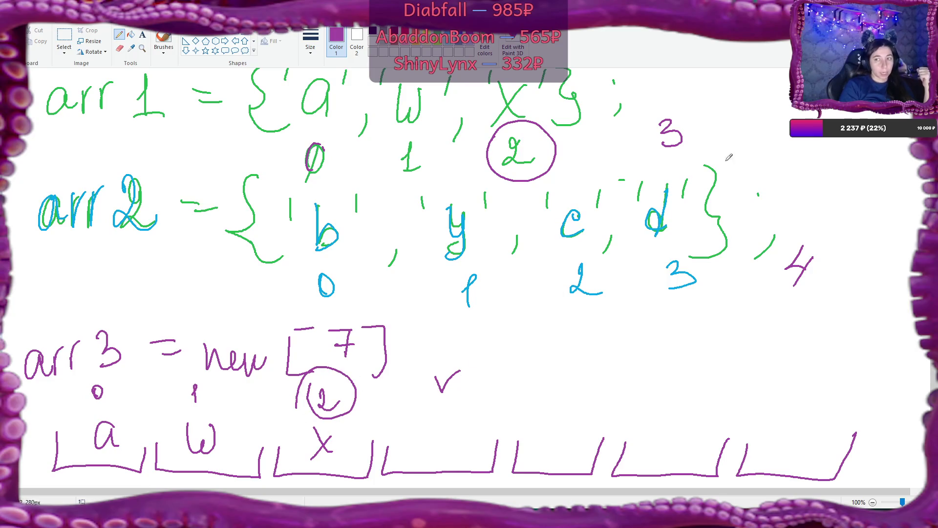
mouse_move(505, 185)
mouse_down()
mouse_move(508, 202)
mouse_move(537, 188)
mouse_move(546, 205)
mouse_up()
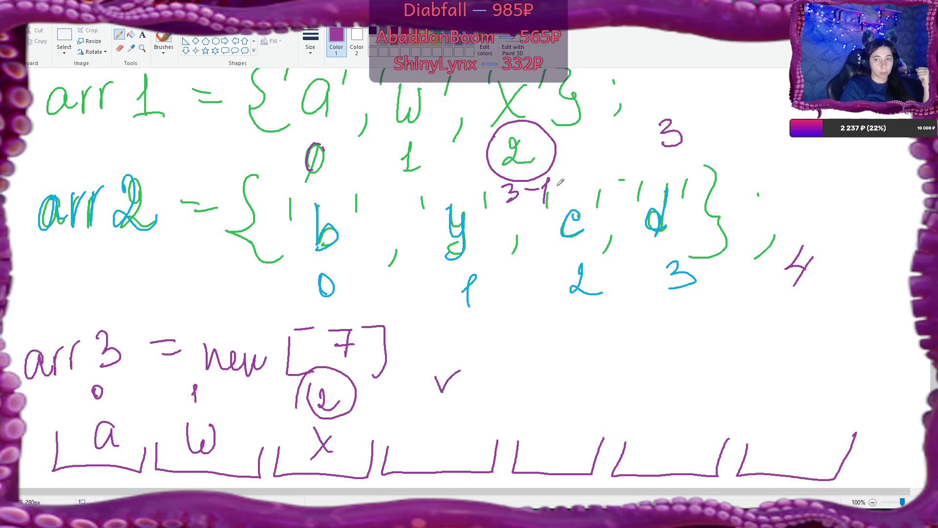
Jot 3-1+1 above c and d, scribble it out, and write 3 beside the check mark
mouse_move(606, 161)
mouse_down()
mouse_move(606, 178)
mouse_move(660, 166)
mouse_move(678, 179)
mouse_up()
drag(621, 171, 715, 161)
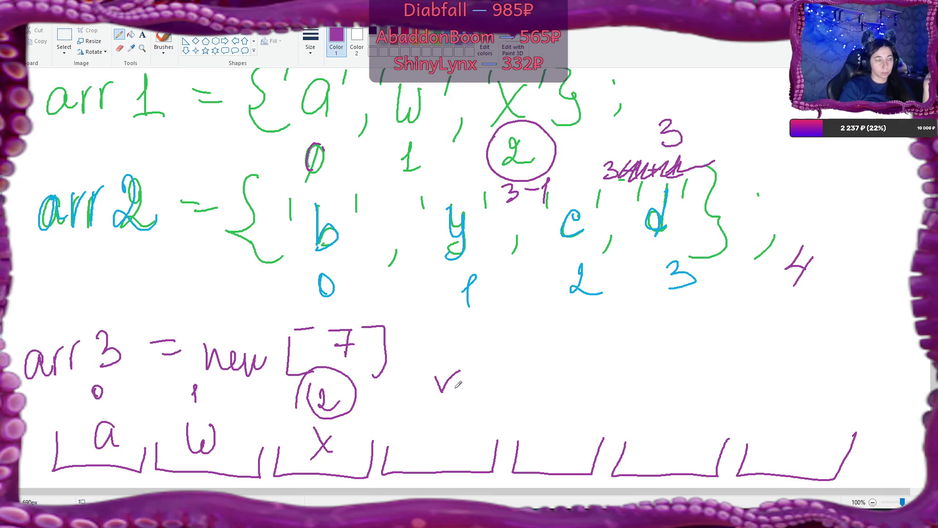
drag(456, 375, 475, 397)
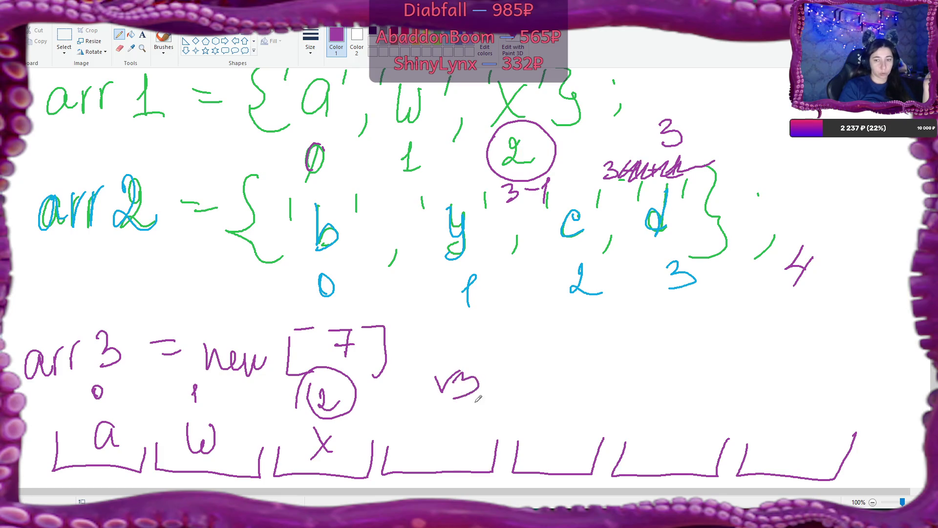
drag(391, 442, 395, 468)
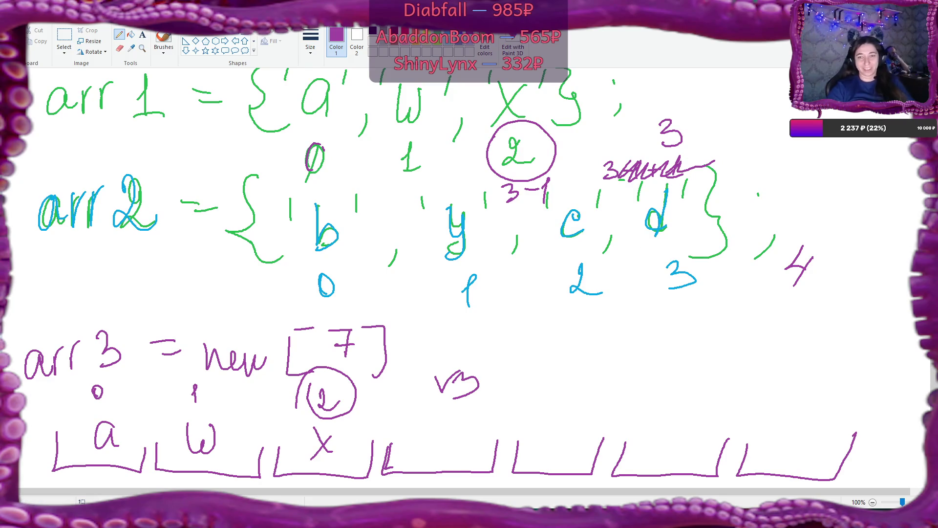
Close Paint with Alt+F4 and discard the untitled drawing without saving
key(alt+F4)
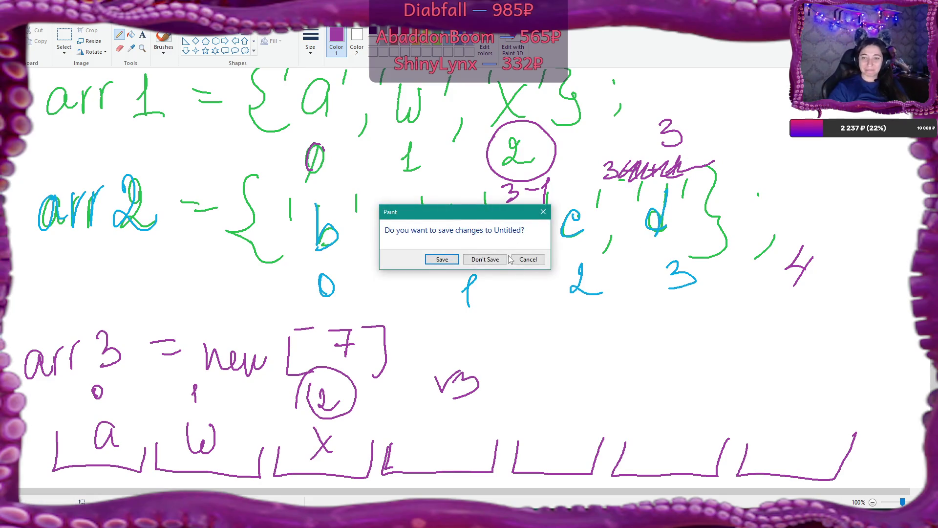
click(502, 264)
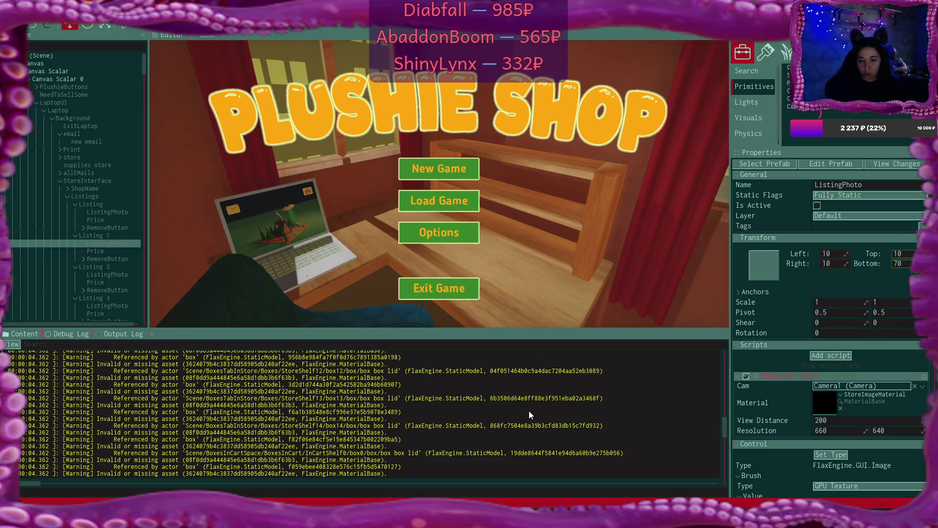
Scroll through the Output Log's missing box and lid material warnings and the scene tree
drag(725, 421, 722, 431)
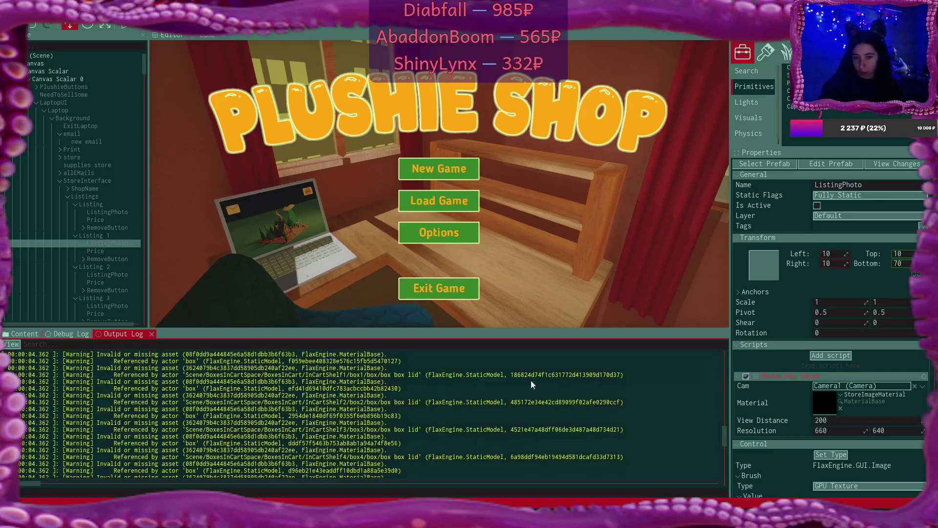
scroll(394, 393, down, 1)
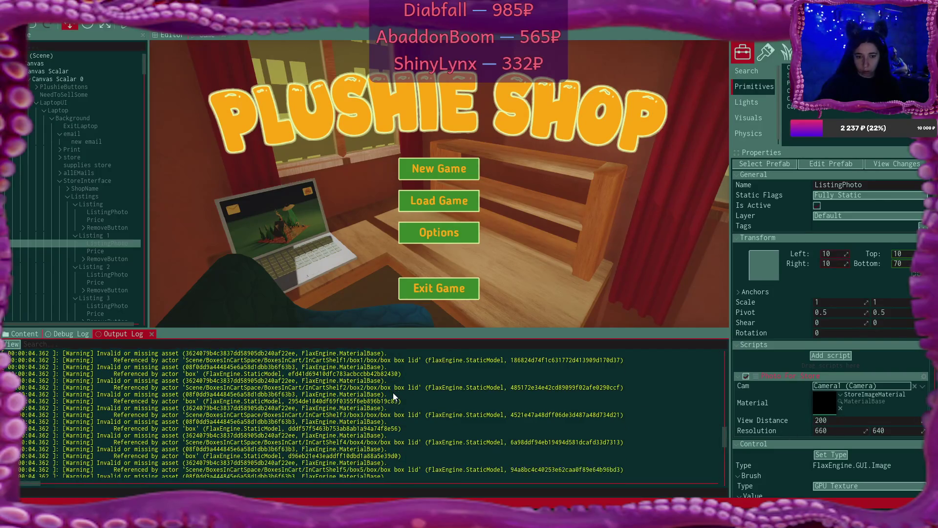
scroll(394, 396, up, 10)
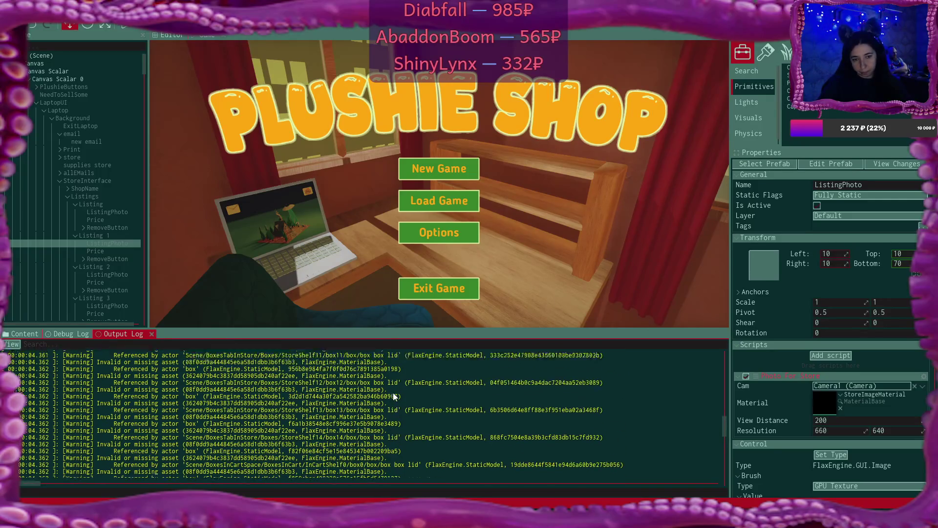
scroll(393, 396, up, 2)
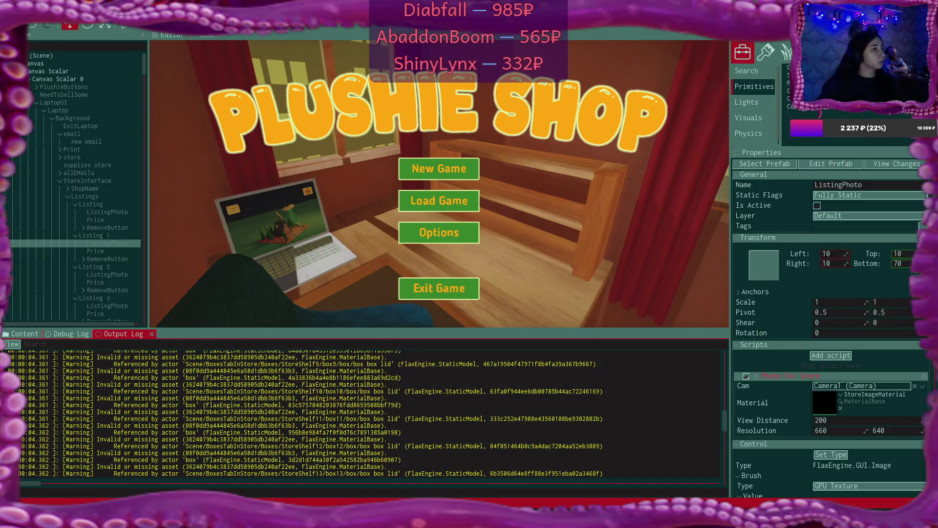
click(306, 275)
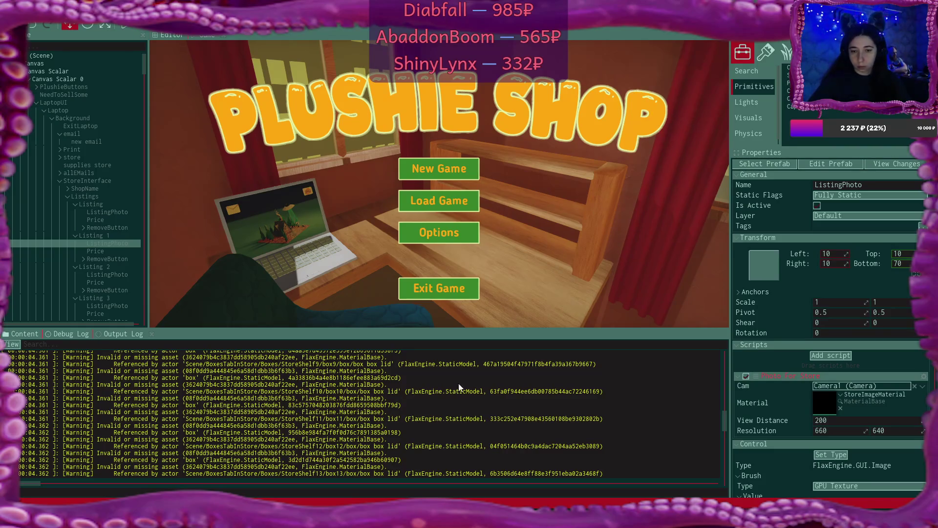
drag(723, 420, 717, 397)
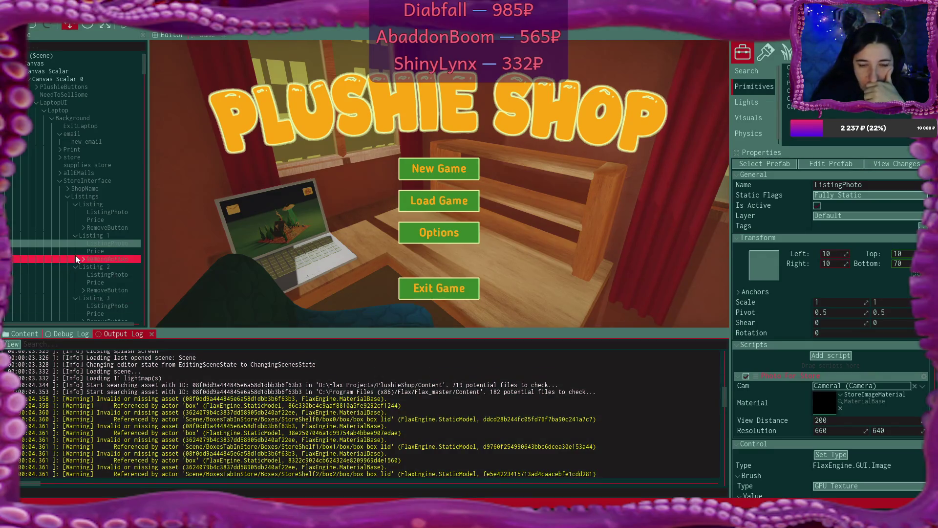
scroll(75, 255, down, 5)
scroll(75, 255, down, 15)
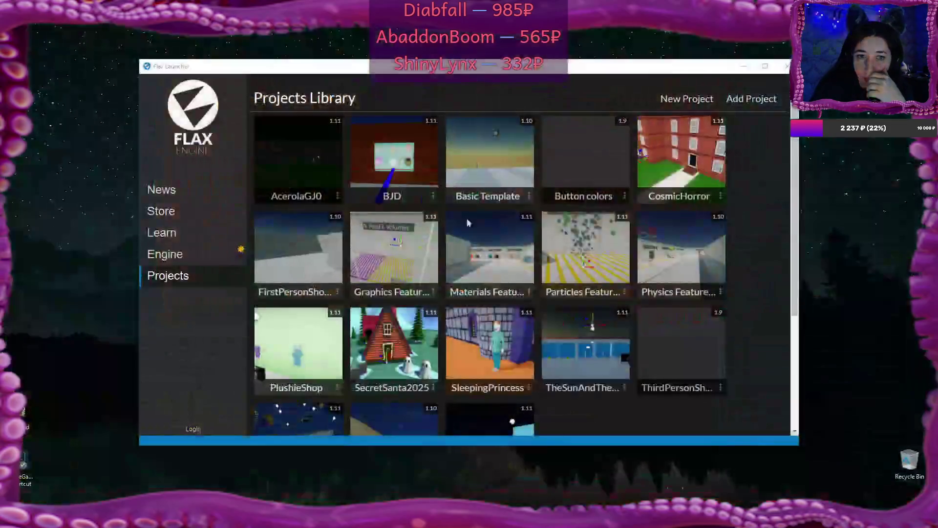
Try updating the master branch engine and acknowledge the admin rights notice
click(178, 254)
click(338, 195)
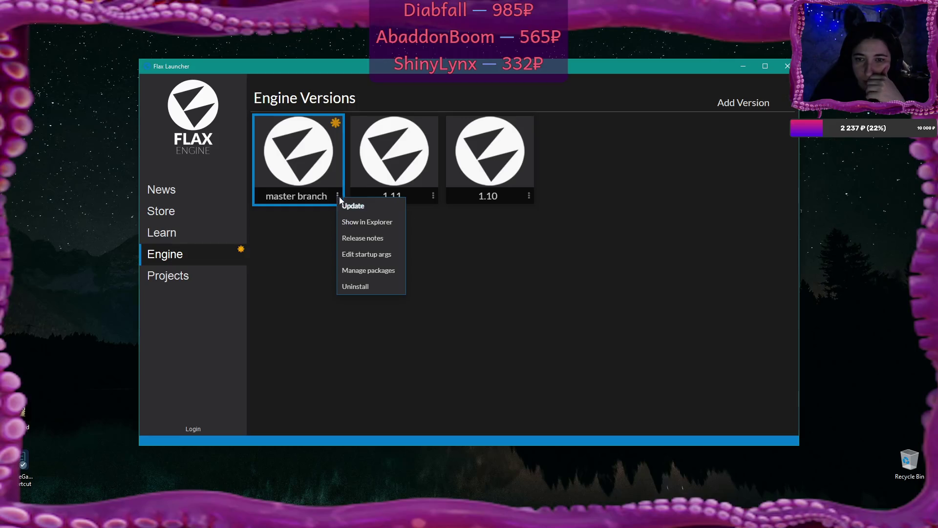
click(353, 206)
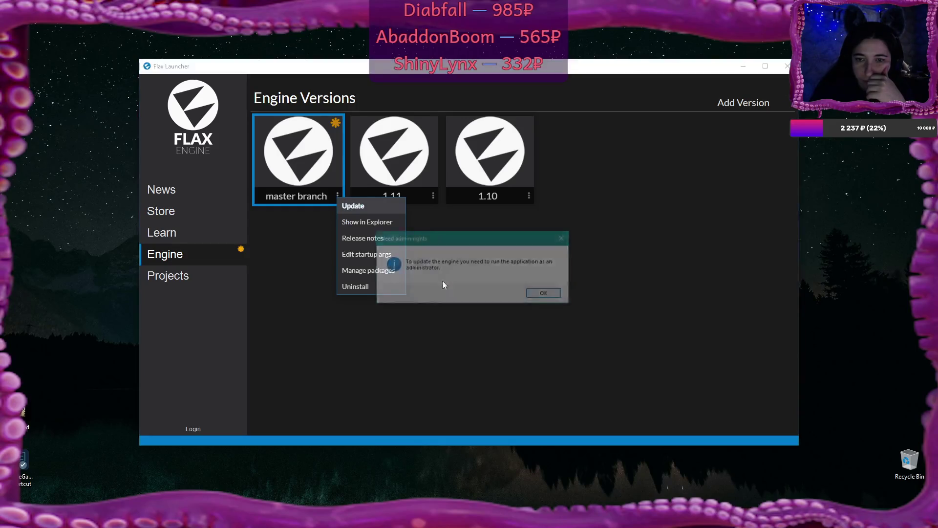
click(546, 294)
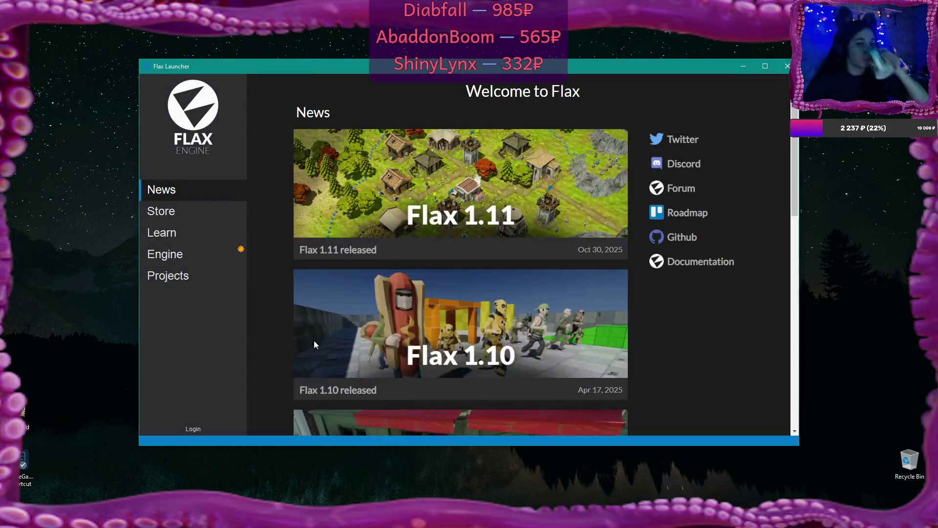
With the launcher running as administrator, start the master branch engine update again
click(208, 259)
click(338, 196)
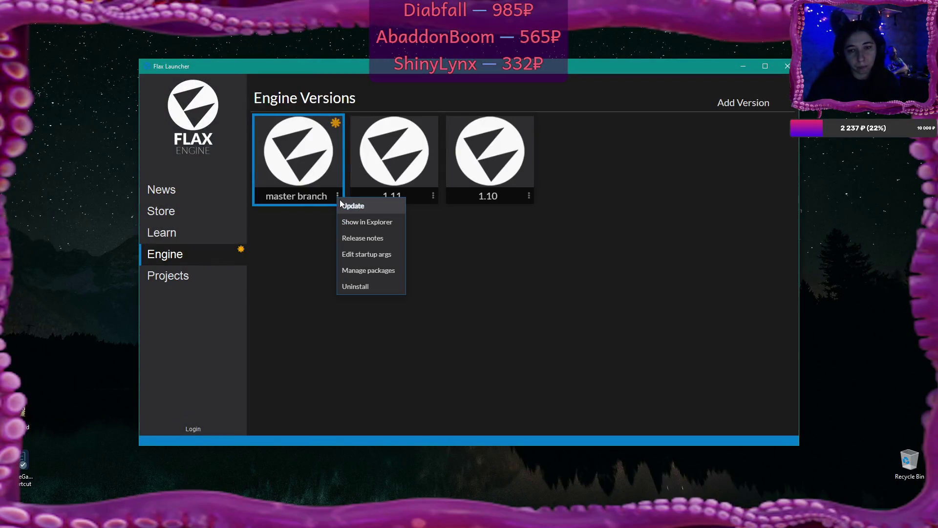
click(350, 205)
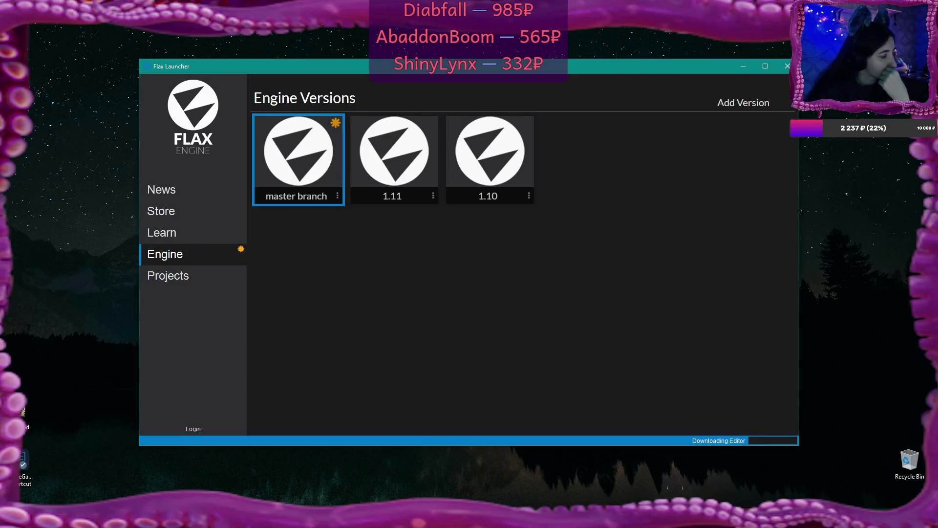
key(alt+Tab)
Maximise the browser, retry the master branch update, dismiss its folder-removal error, and close Flax Launcher
double_click(458, 89)
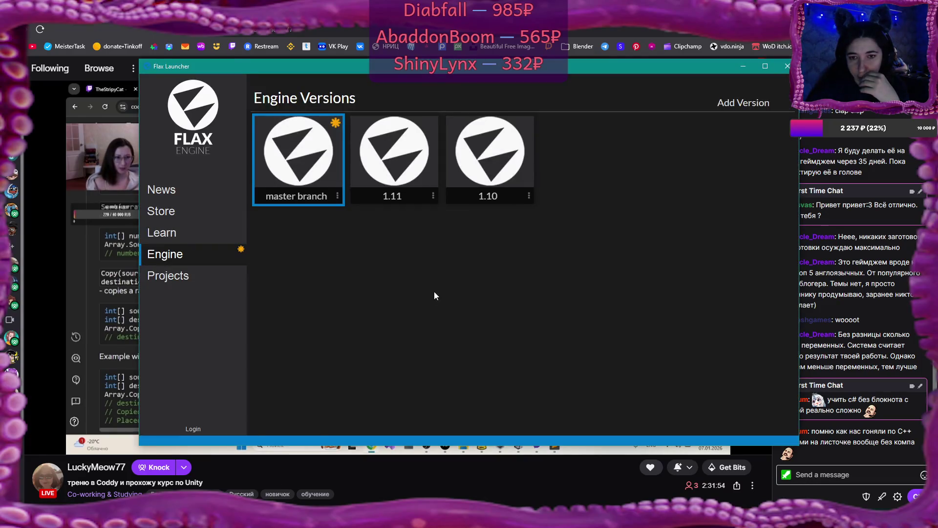
click(337, 196)
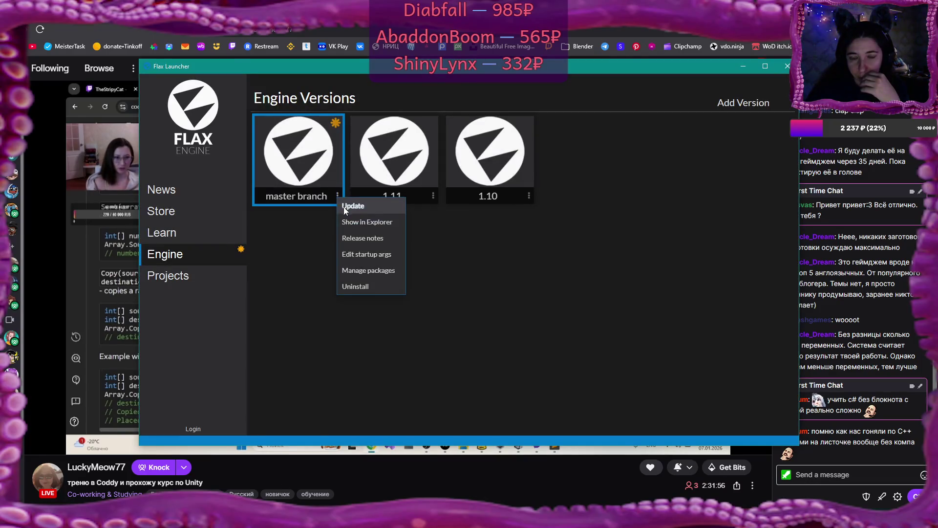
click(344, 206)
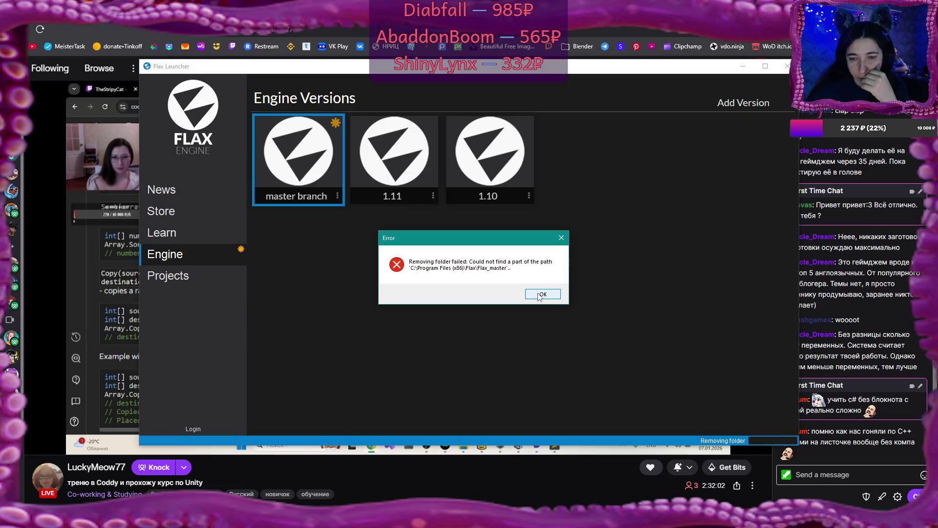
click(539, 295)
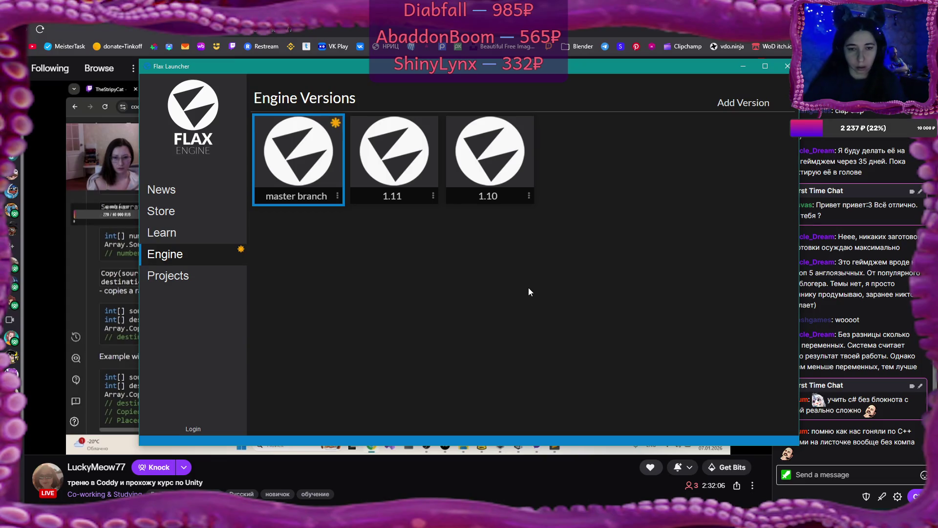
click(786, 67)
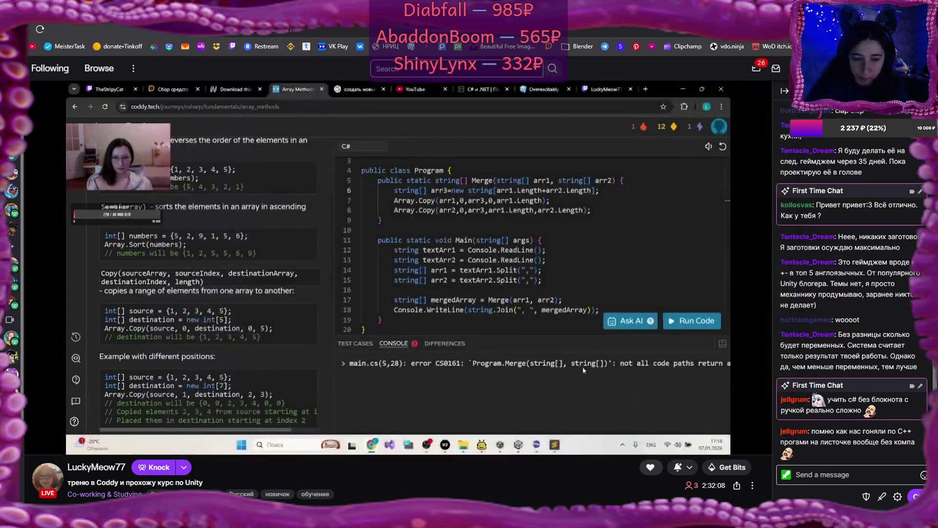
Open File Explorer with Win+E and scroll down through the Quick access list
key(super+e)
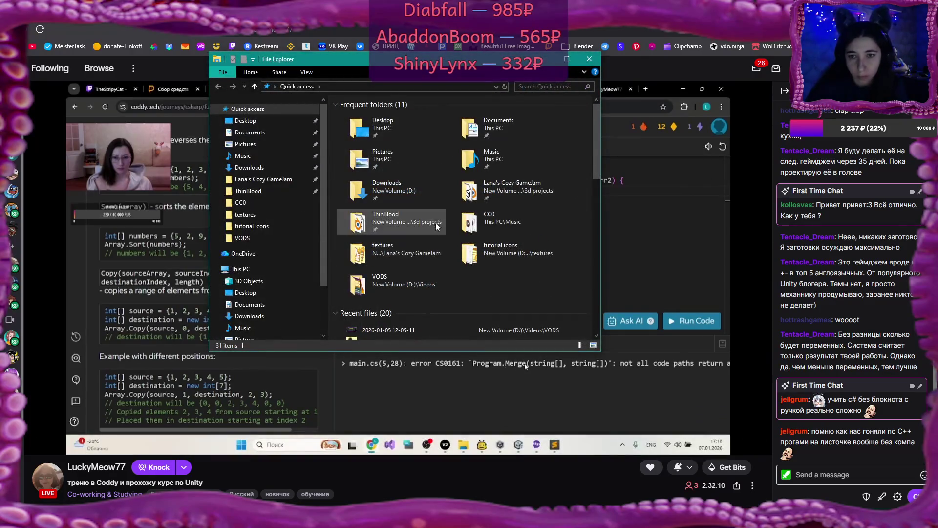
scroll(427, 185, down, 1)
scroll(427, 184, down, 4)
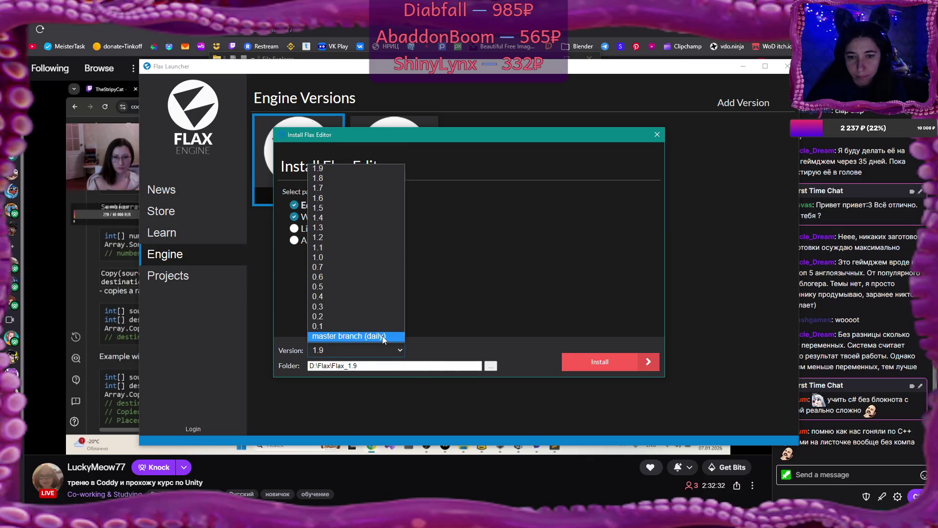
Install the daily master branch editor build, then move Flax Launcher aside and minimize it
click(384, 336)
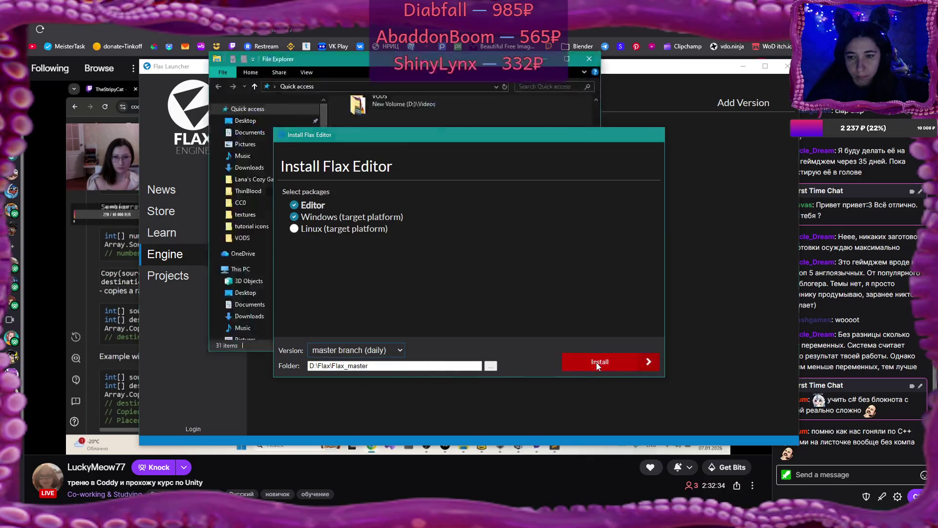
click(596, 362)
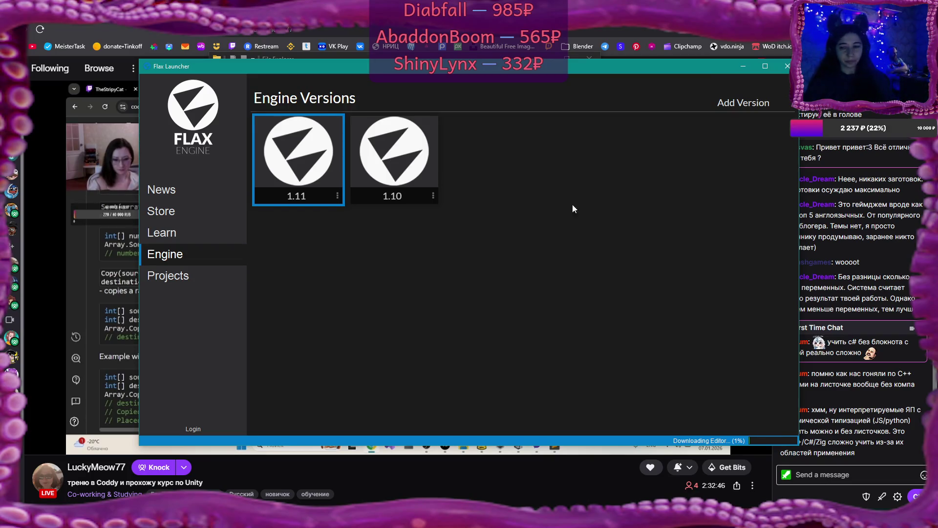
drag(617, 71, 546, 87)
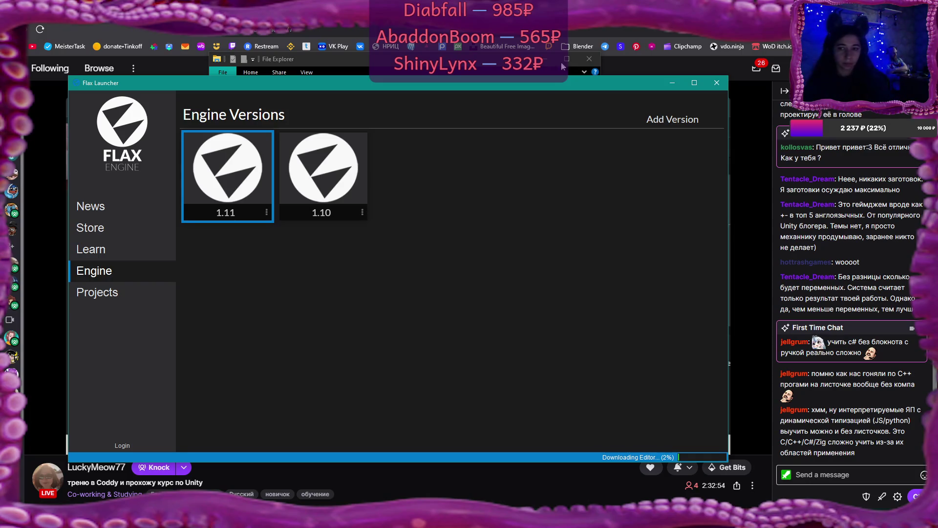
click(667, 81)
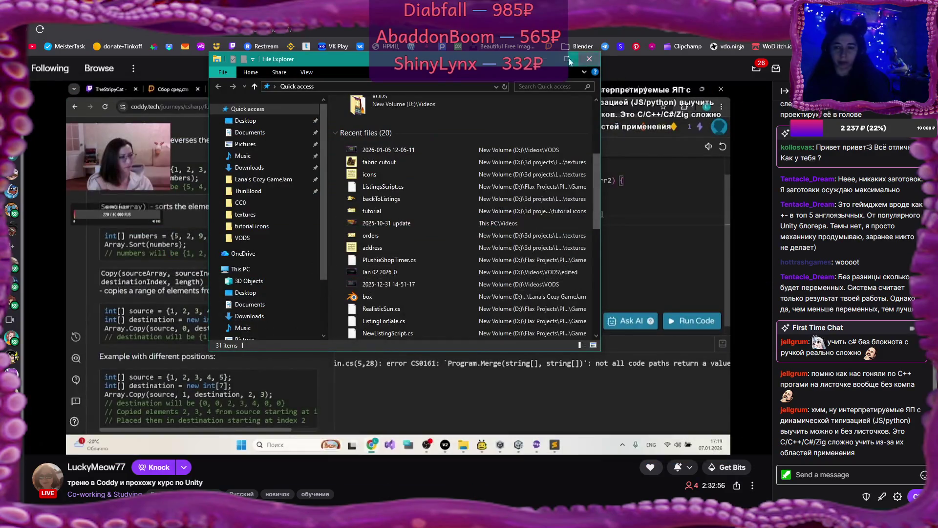
Minimize File Explorer to reveal the Coddy C# Merge exercise with error CS0161
click(544, 58)
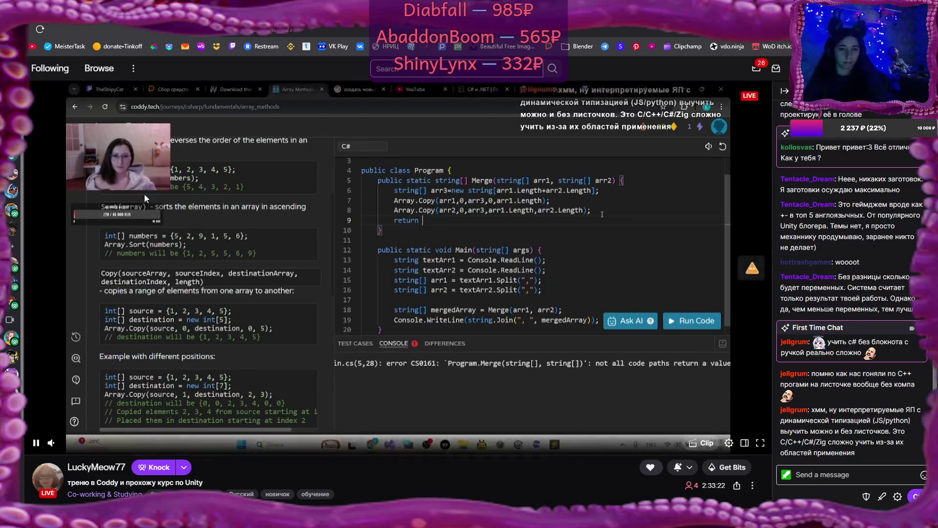
Unmute the Coddy browser tab through its right-click context menu
right_click(76, 28)
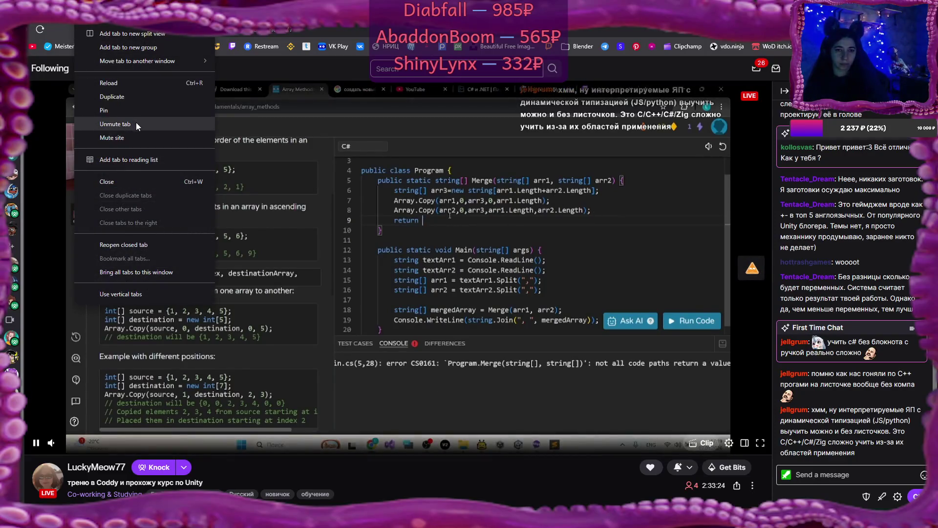
click(136, 123)
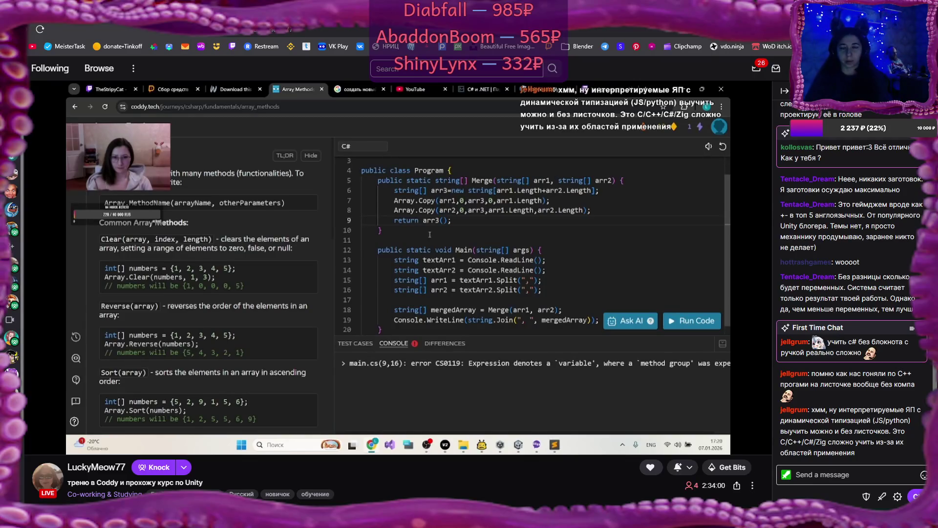
mouse_move(520, 211)
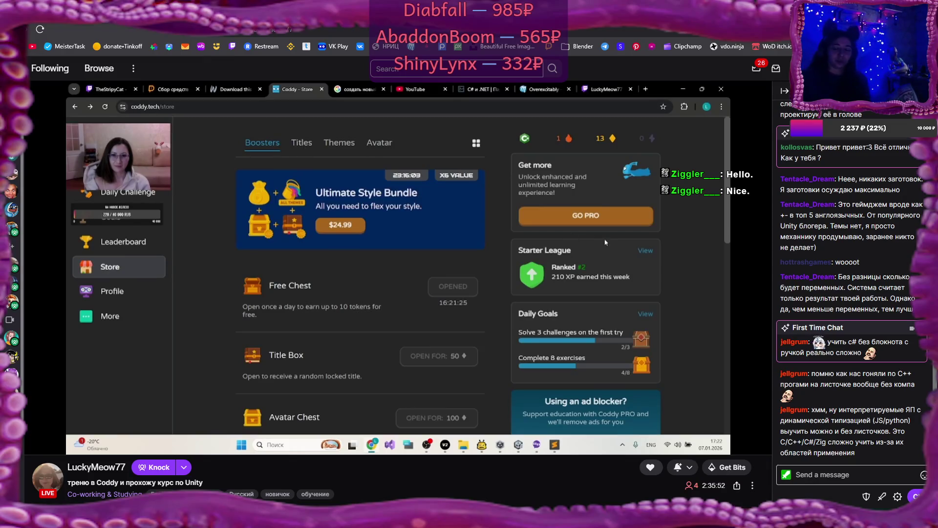
Look through the boosters and chests on the Coddy Store page
click(527, 141)
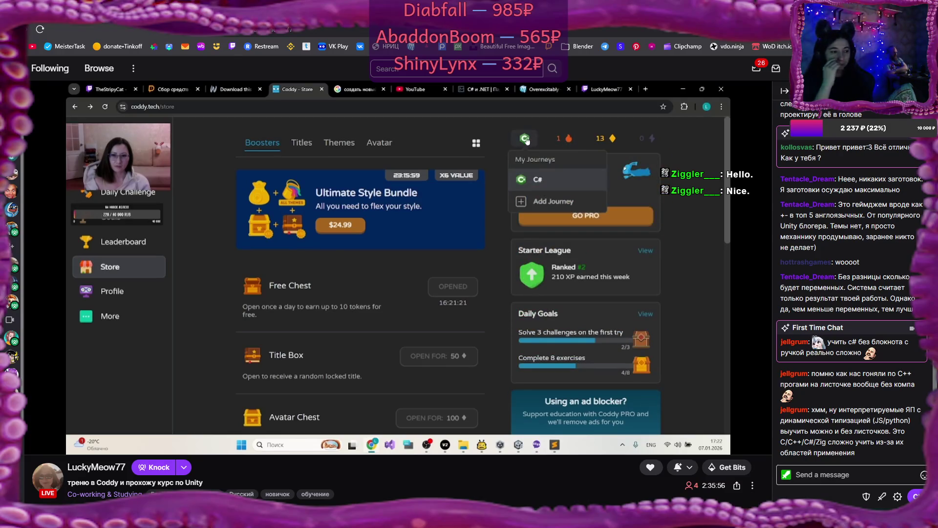
mouse_move(567, 139)
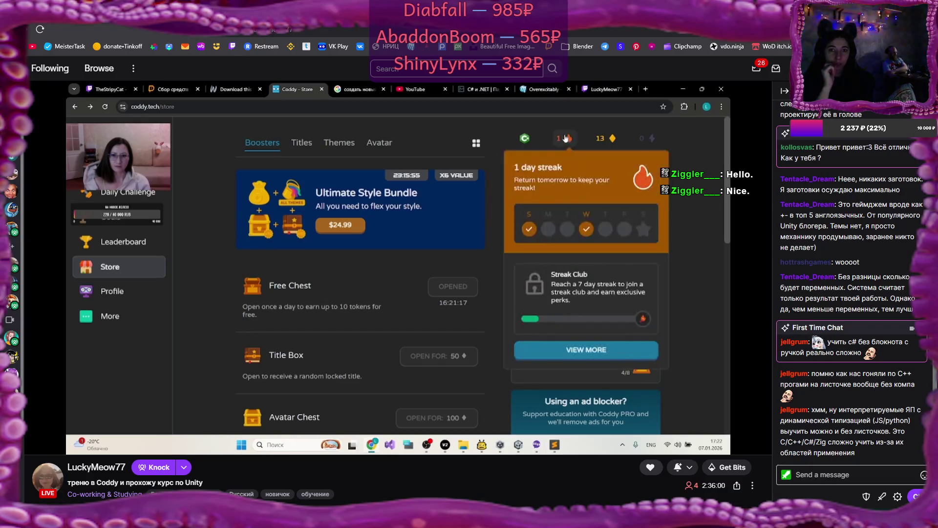
mouse_move(605, 138)
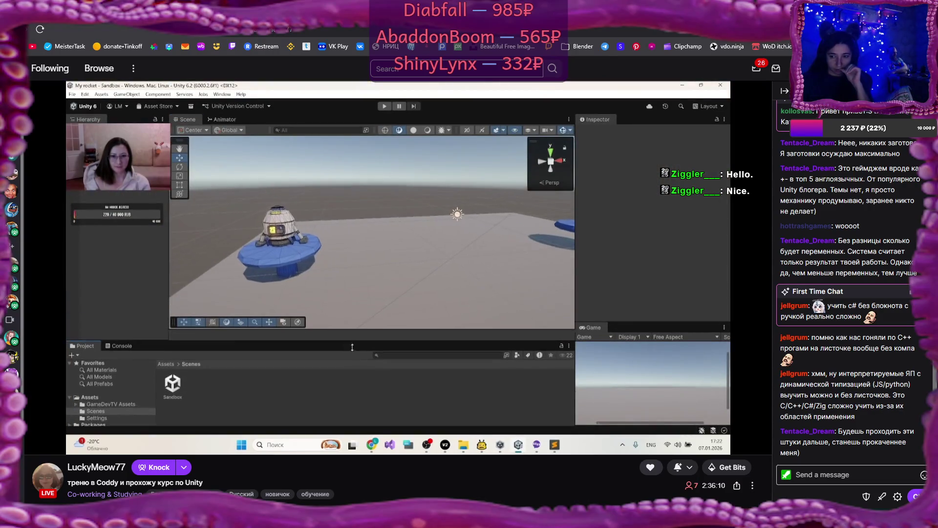
Restore the Twitch browser to a smaller window, then bring Flax Launcher up behind it
mouse_move(312, 19)
mouse_down()
mouse_move(254, 93)
mouse_move(49, 98)
mouse_move(0, 5)
mouse_move(466, 85)
mouse_up()
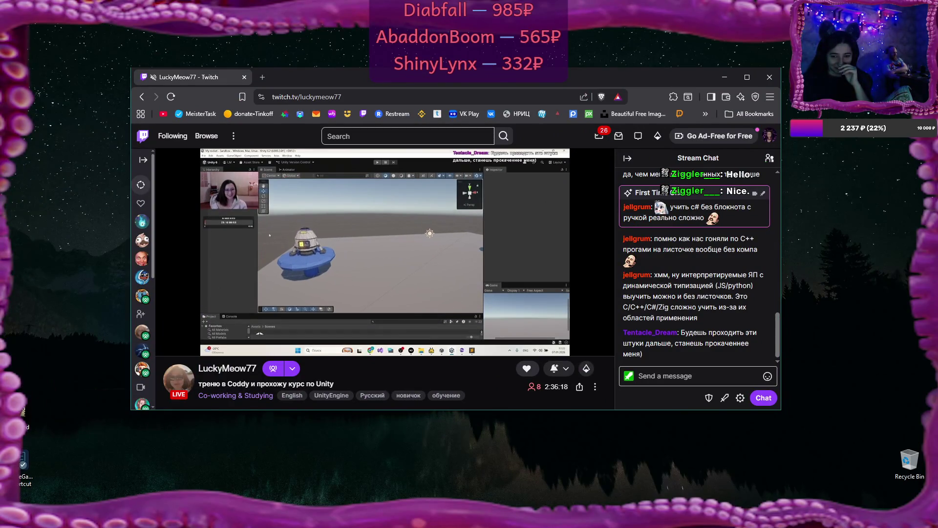
mouse_move(416, 518)
mouse_move(249, 518)
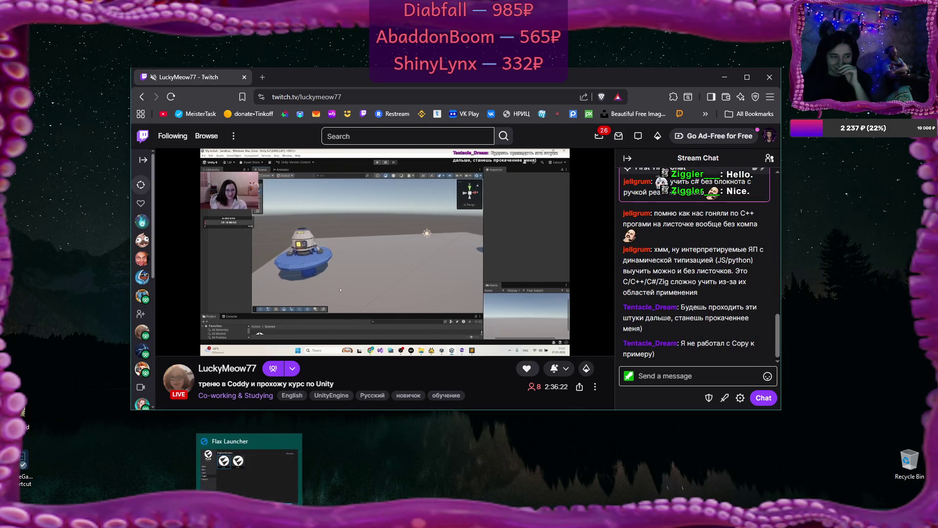
click(250, 518)
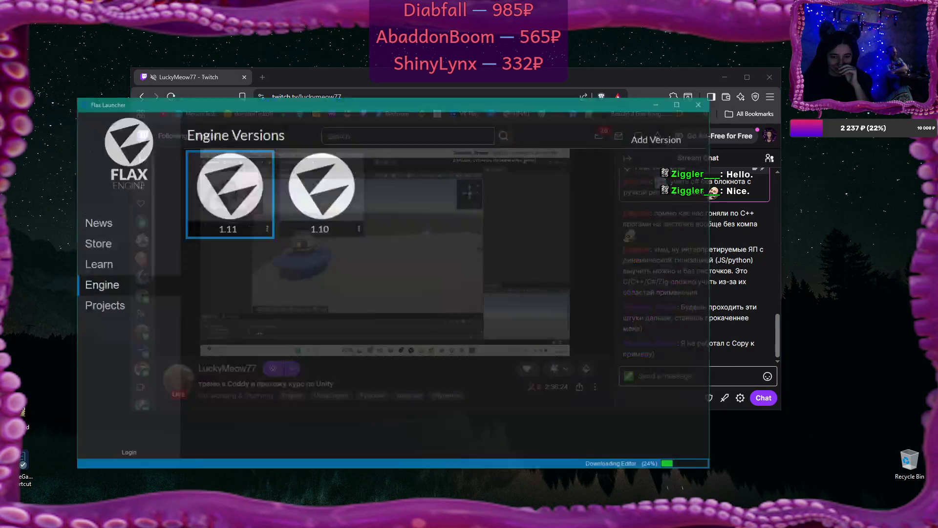
click(749, 84)
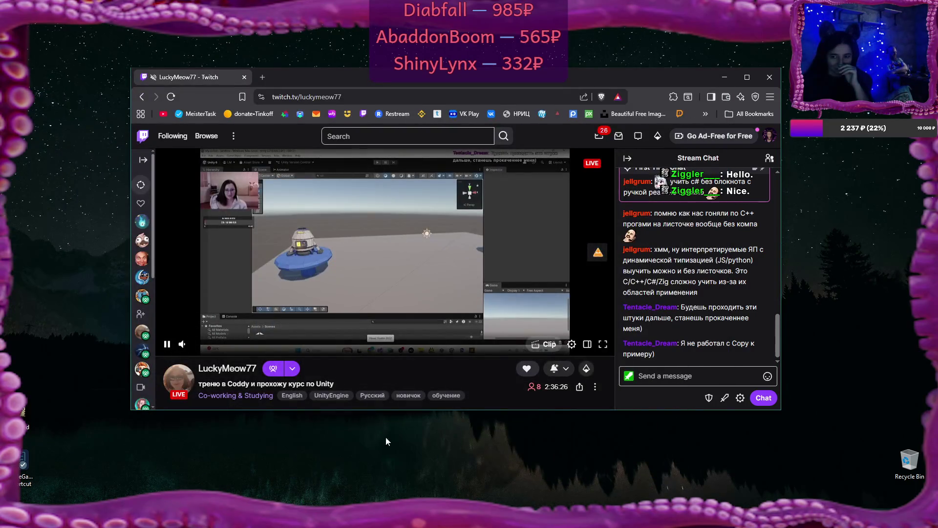
Maximize the Twitch browser window so the stream player fills the screen
click(748, 79)
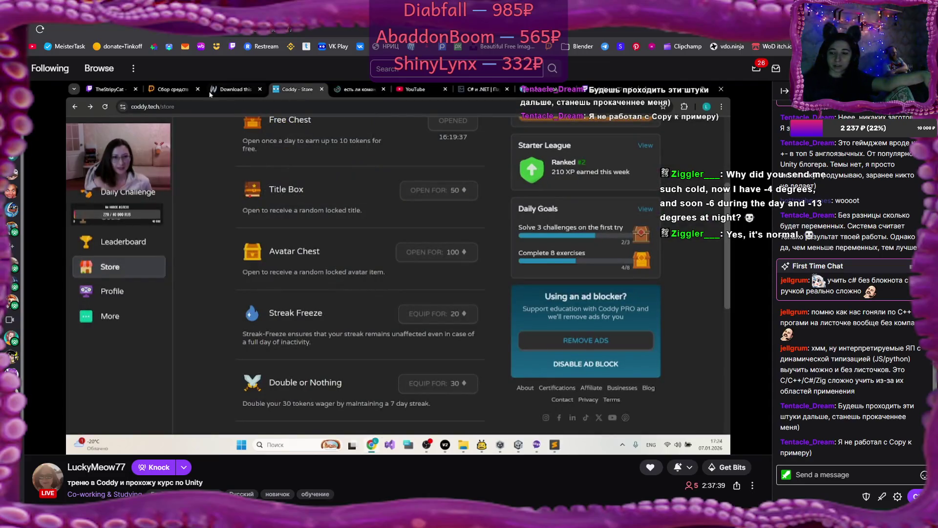
mouse_move(403, 281)
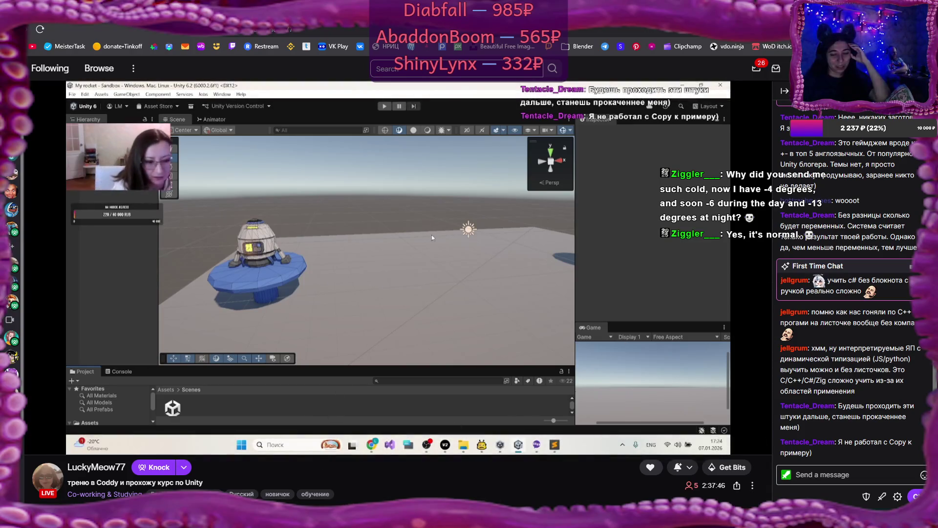
Restore Flax Launcher from the taskbar to check its editor download at 57%
mouse_move(308, 469)
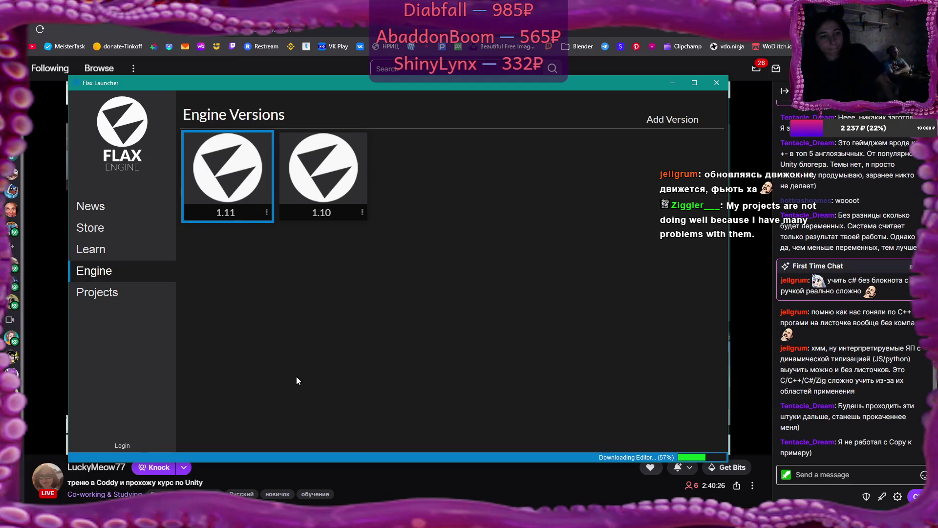
Minimize the Flax Launcher window, leaving the editor download running in the background
click(672, 87)
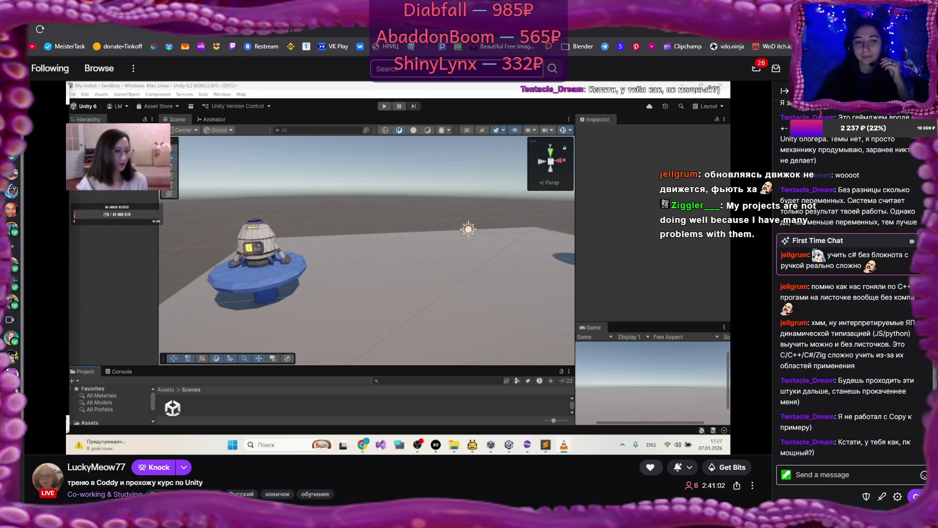
Bring the Flax Launcher back in front, with its editor download now at 73%
mouse_move(439, 195)
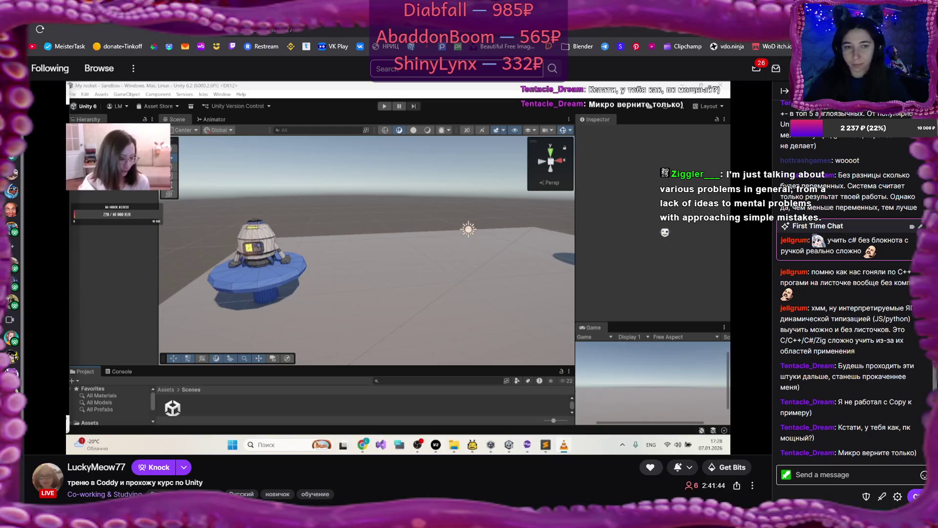
mouse_move(355, 223)
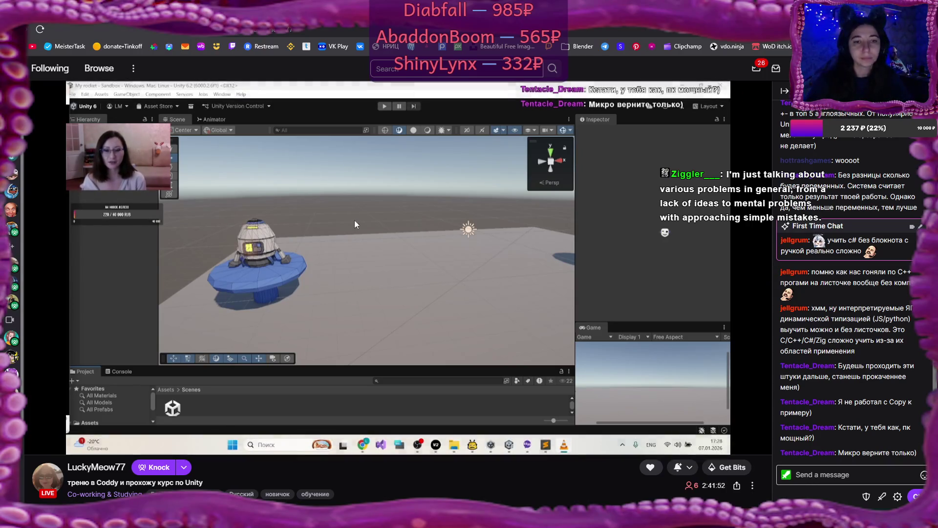
mouse_move(326, 224)
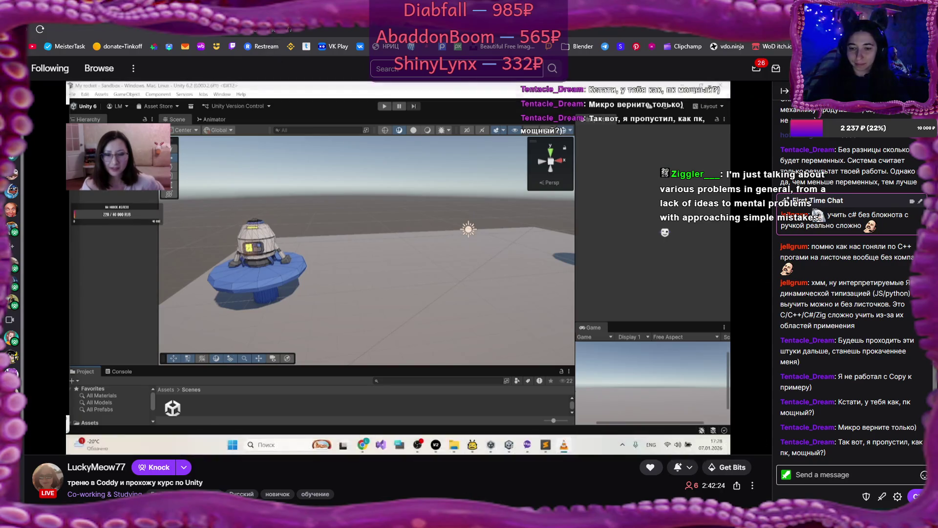
key(alt+Tab)
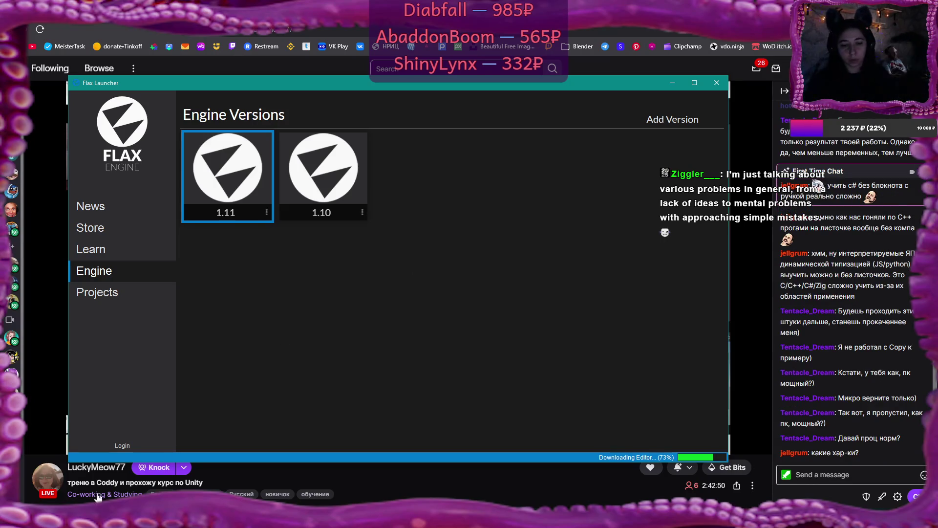
Open Windows Settings and look at the System display settings and installed system components
key(super)
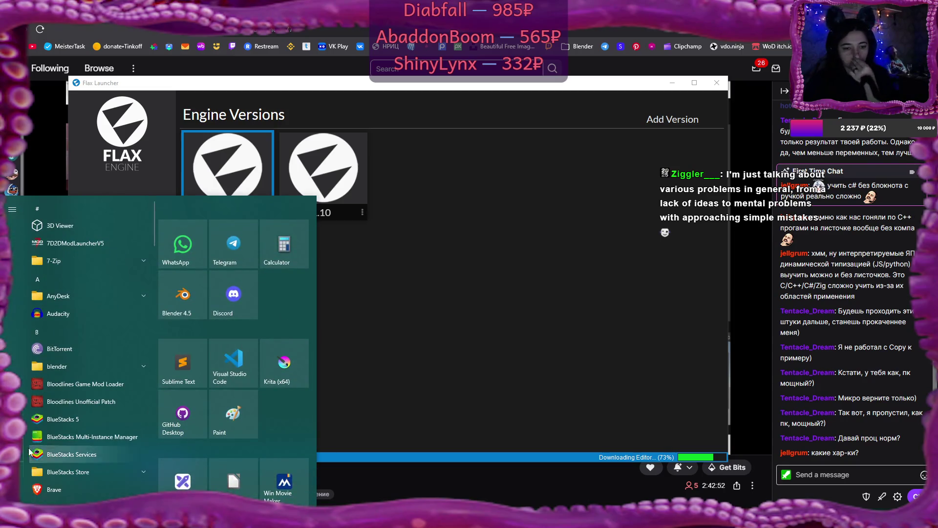
click(13, 473)
click(218, 168)
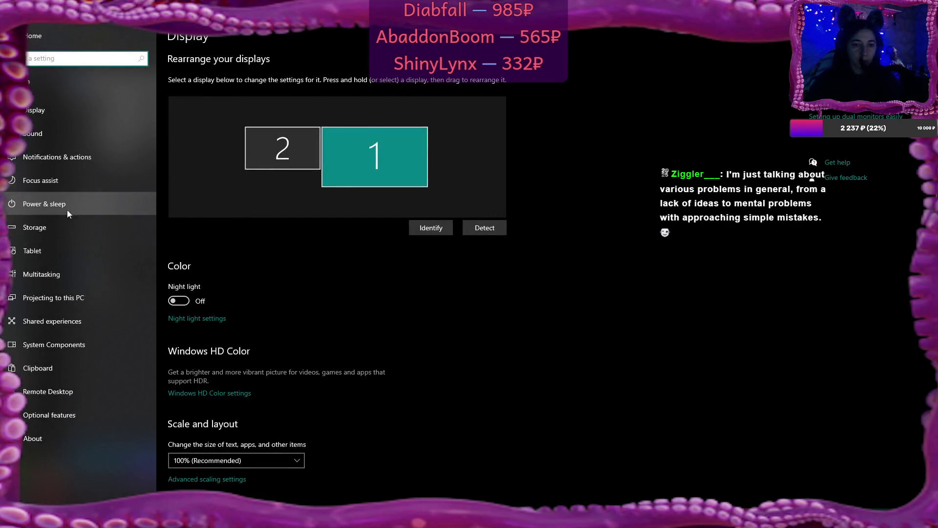
click(46, 342)
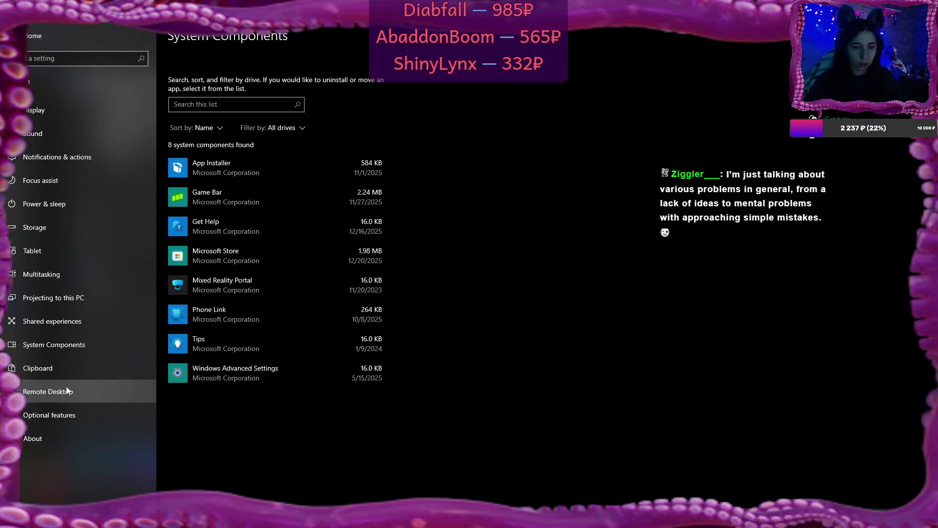
Return to the Display settings, dismiss the search suggestions and scroll down the page
click(54, 34)
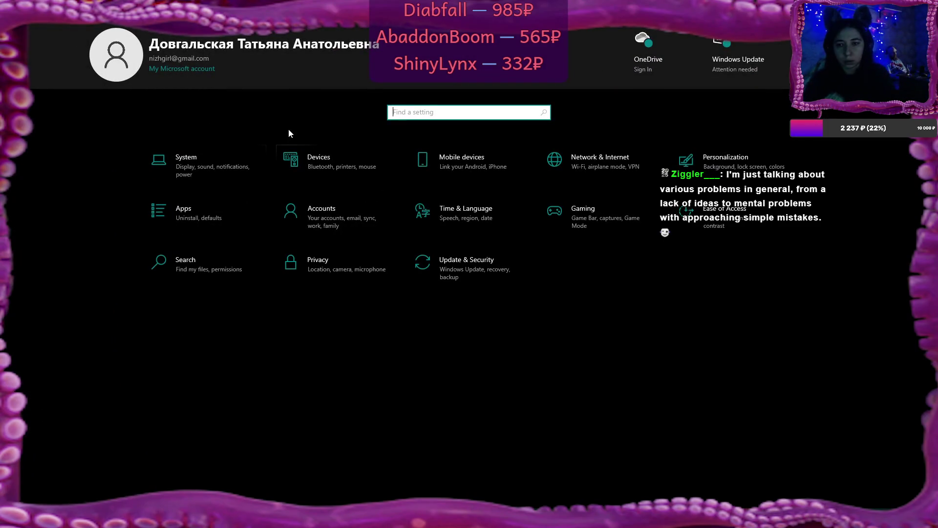
click(192, 166)
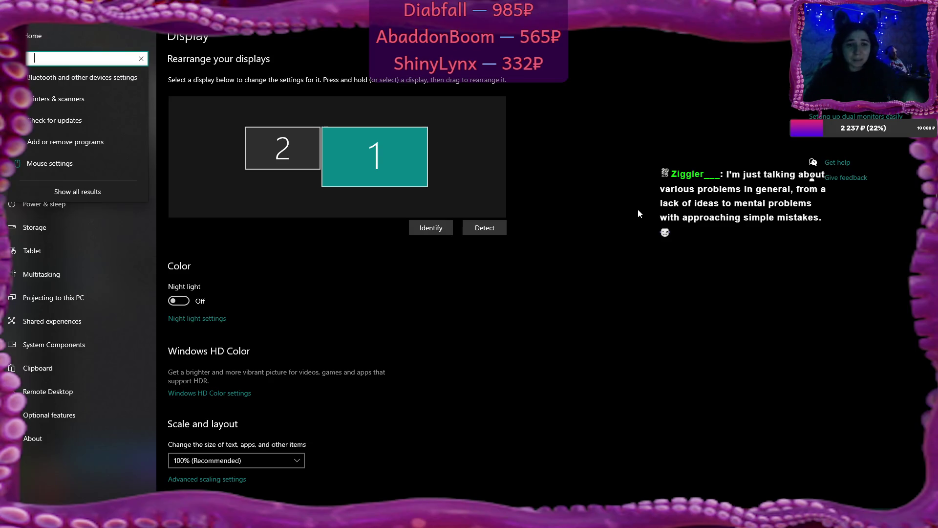
click(223, 120)
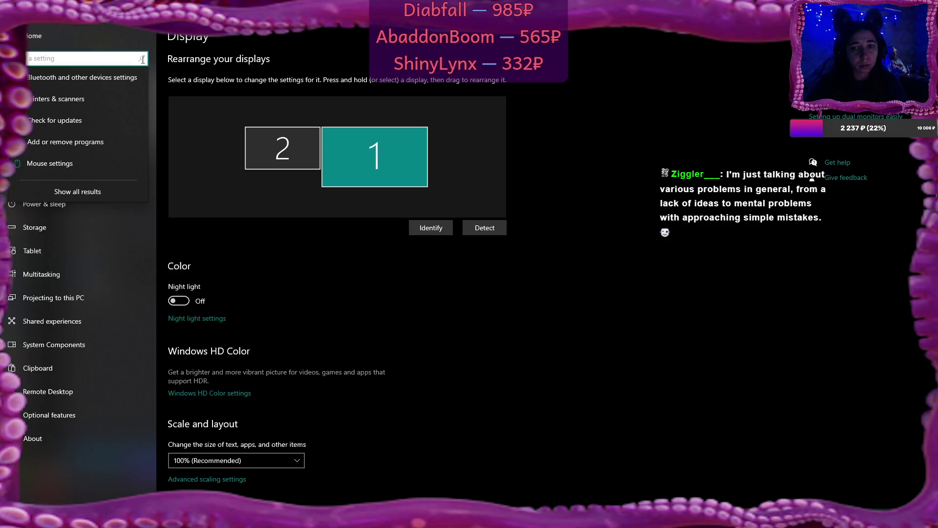
scroll(391, 285, down, 5)
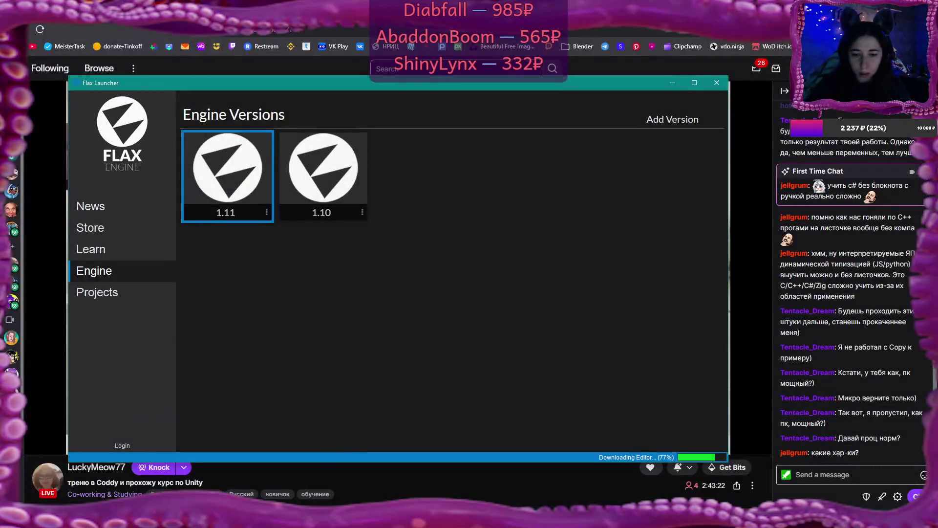
Open This PC's properties from a new File Explorer window to view the system specs
key(super+e)
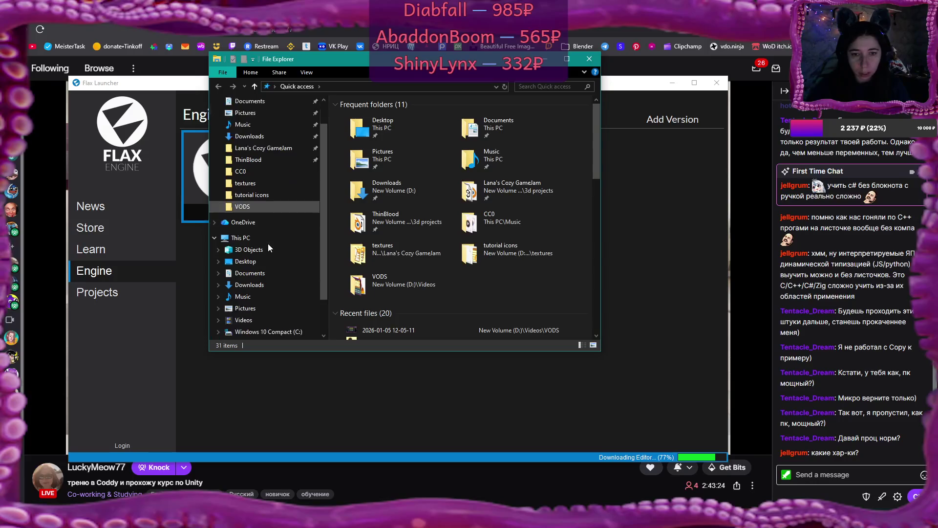
right_click(241, 238)
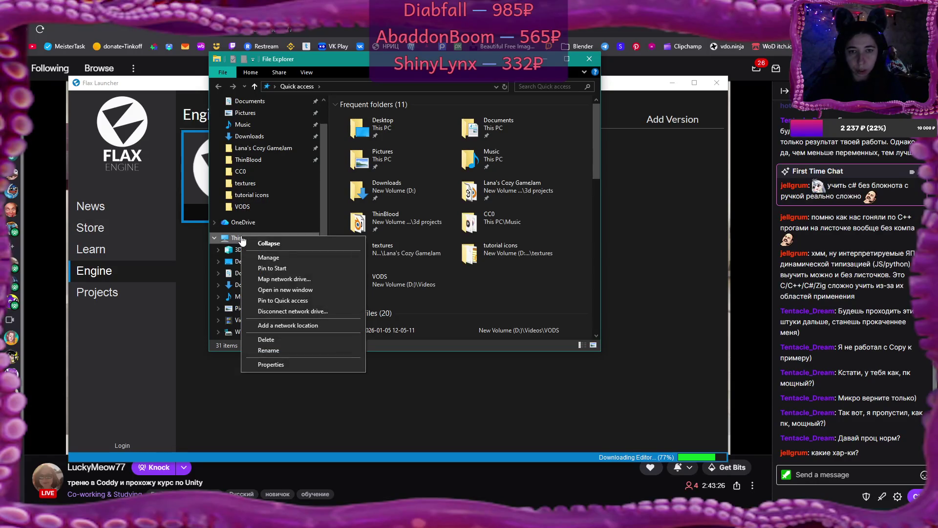
click(283, 364)
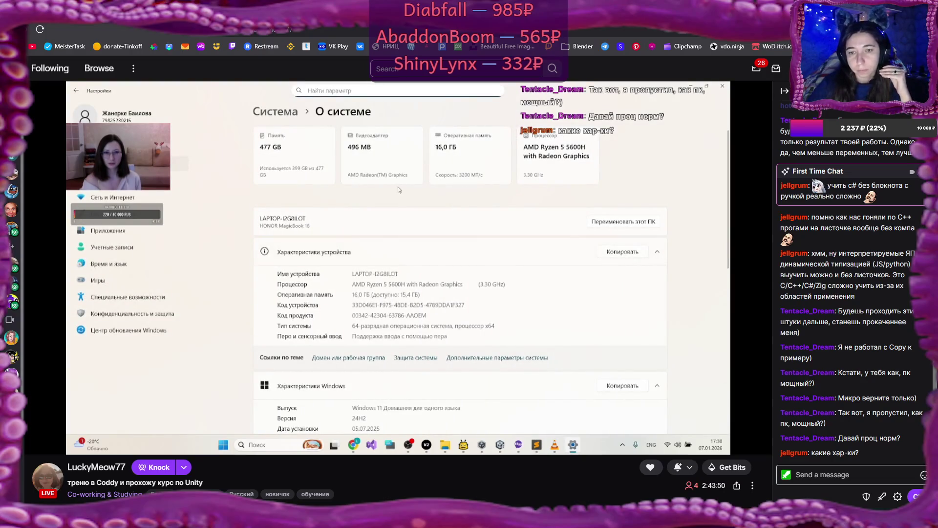
Switch to the DuckDuckGo search results for 'radeon 5 5600H'
mouse_move(532, 279)
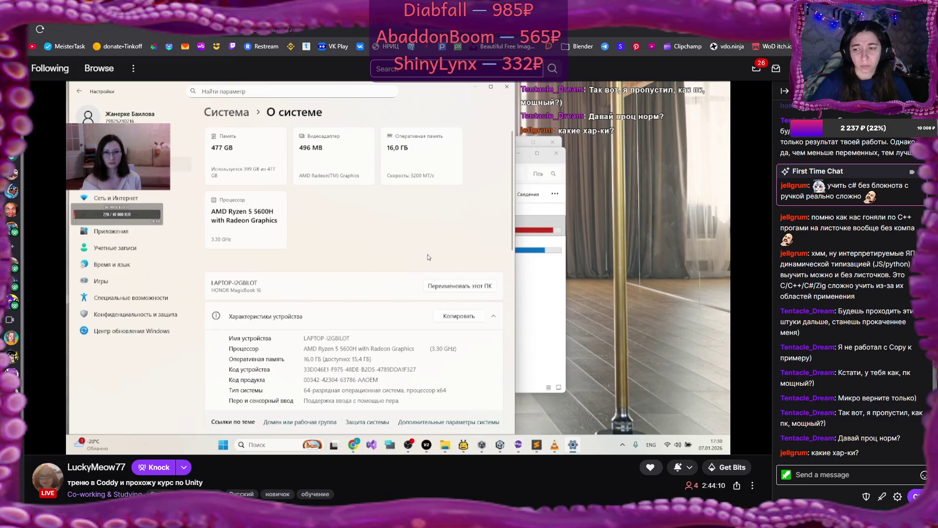
key(ctrl+Tab)
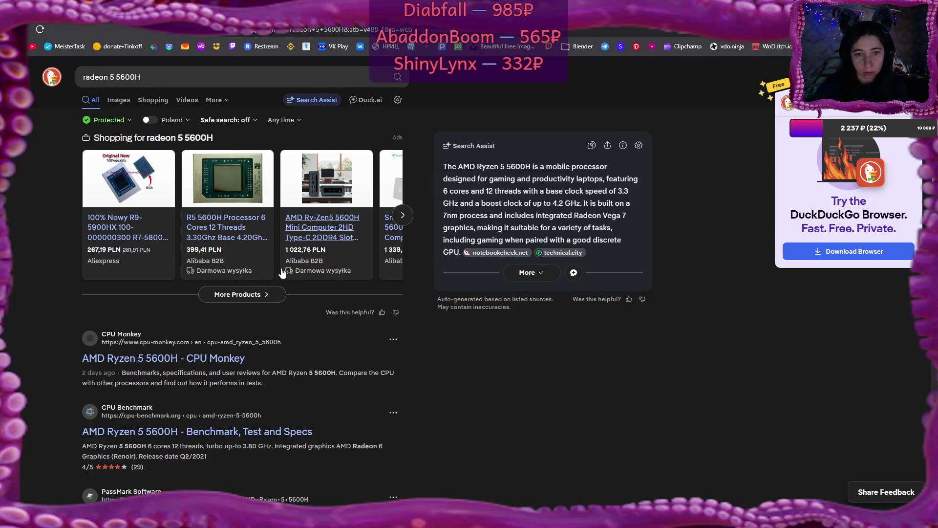
Search DuckDuckGo for 'Radeon Vega 7 graphics', copied from the Search Assist summary
scroll(254, 310, down, 1)
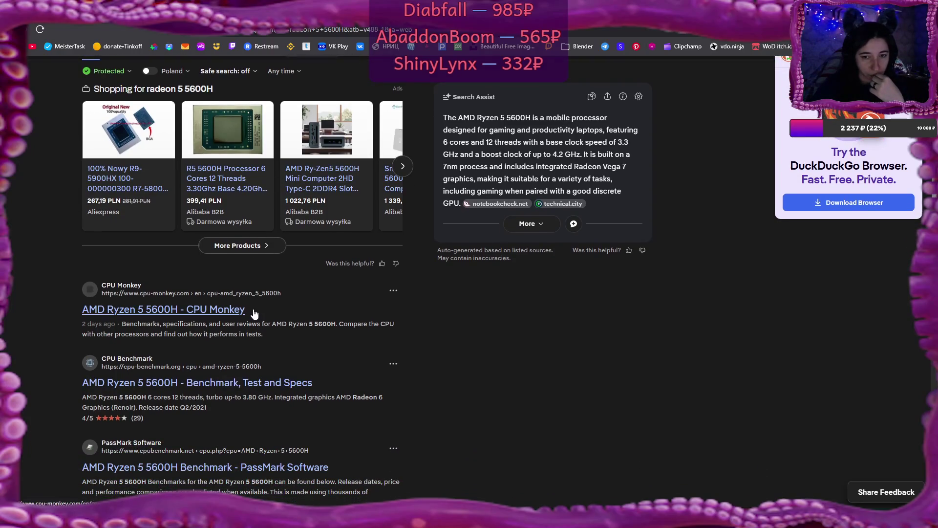
mouse_move(574, 166)
mouse_down()
mouse_move(581, 179)
mouse_move(473, 180)
mouse_up()
key(ctrl+c)
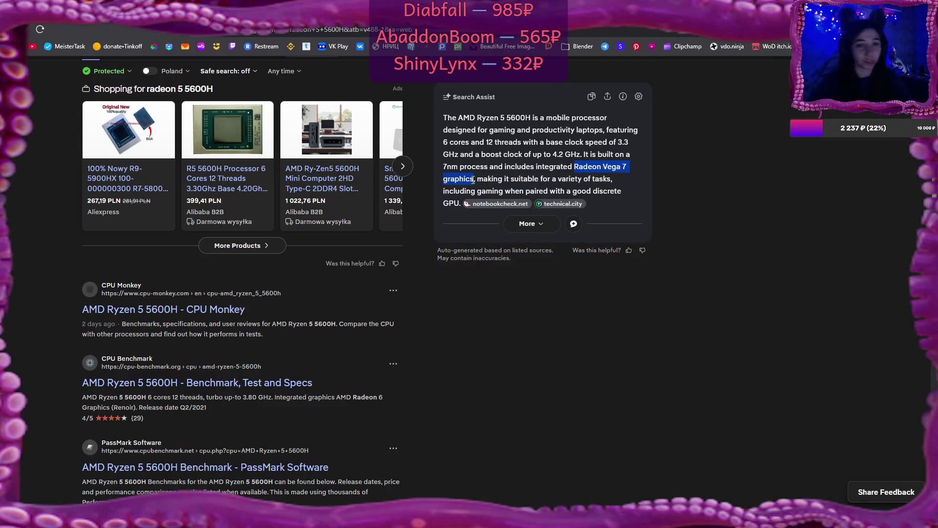
scroll(258, 147, up, 1)
triple_click(137, 77)
key(ctrl+v)
key(Return)
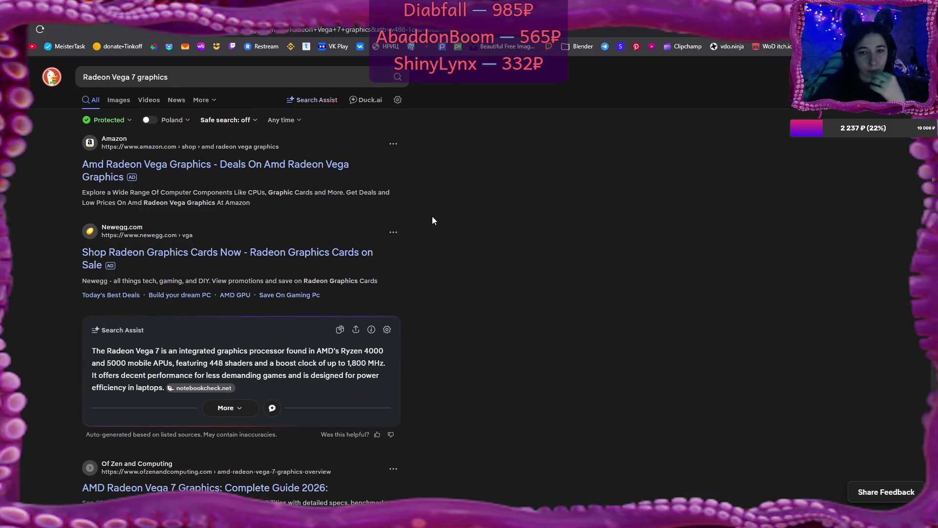
Open the TechAnnouncer article on Vega 7 gaming performance and scroll through it
scroll(426, 215, down, 3)
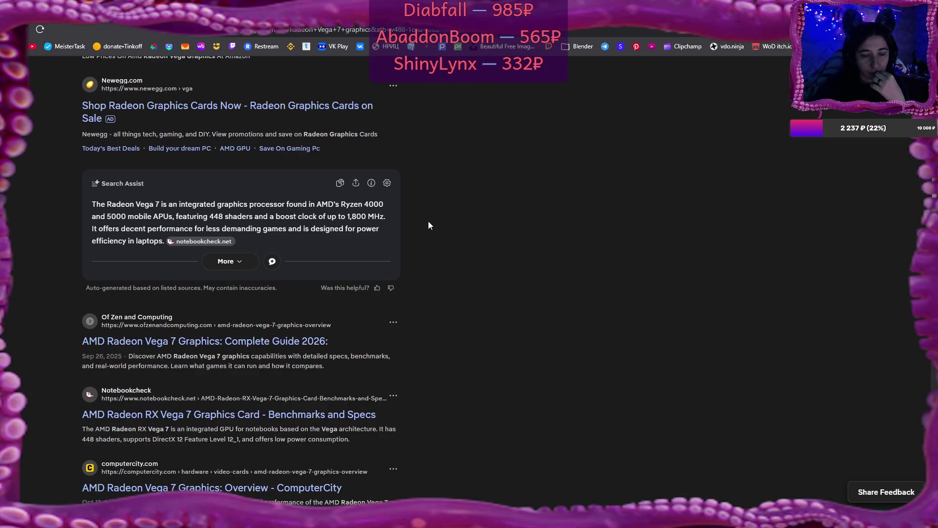
scroll(428, 225, down, 3)
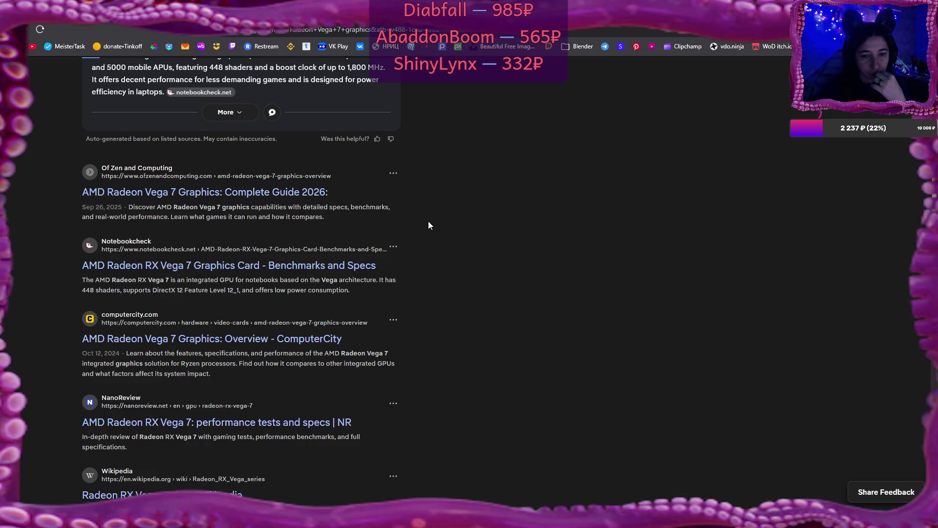
scroll(429, 225, down, 4)
scroll(429, 225, down, 2)
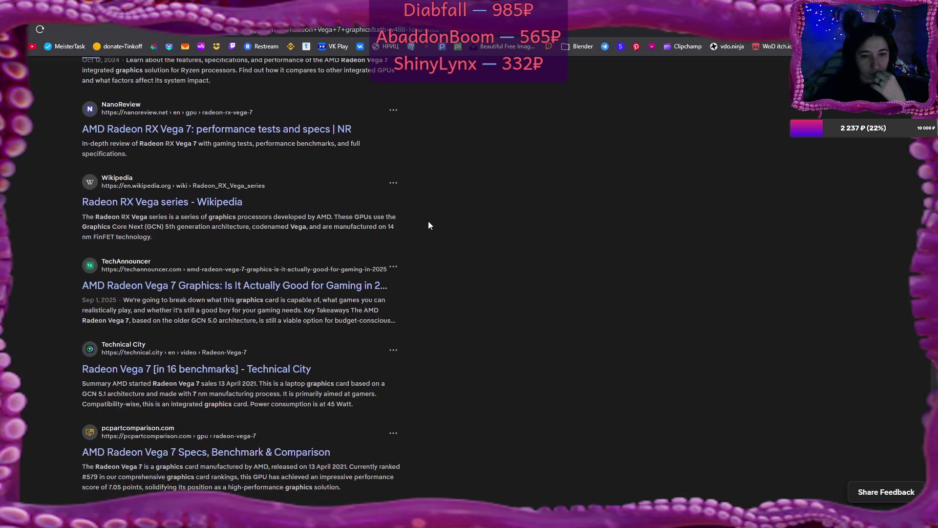
click(342, 287)
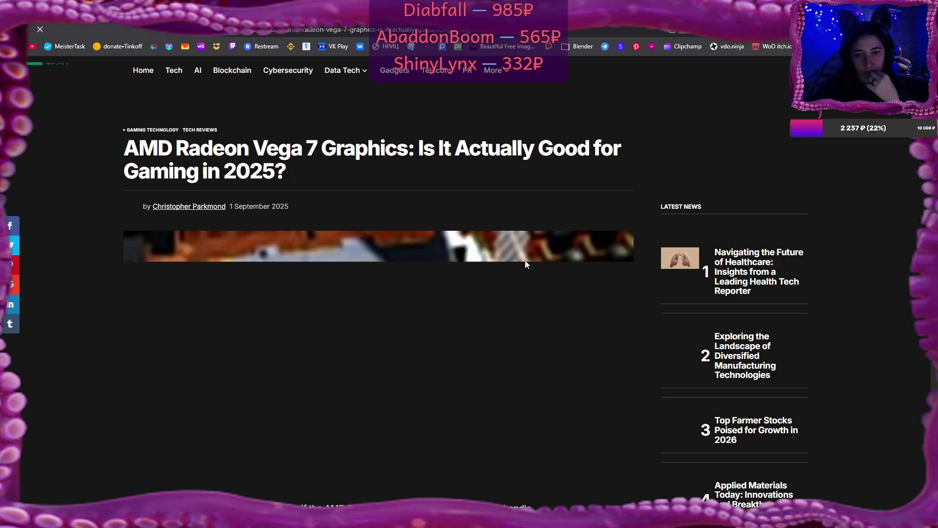
scroll(524, 260, down, 4)
scroll(525, 263, down, 8)
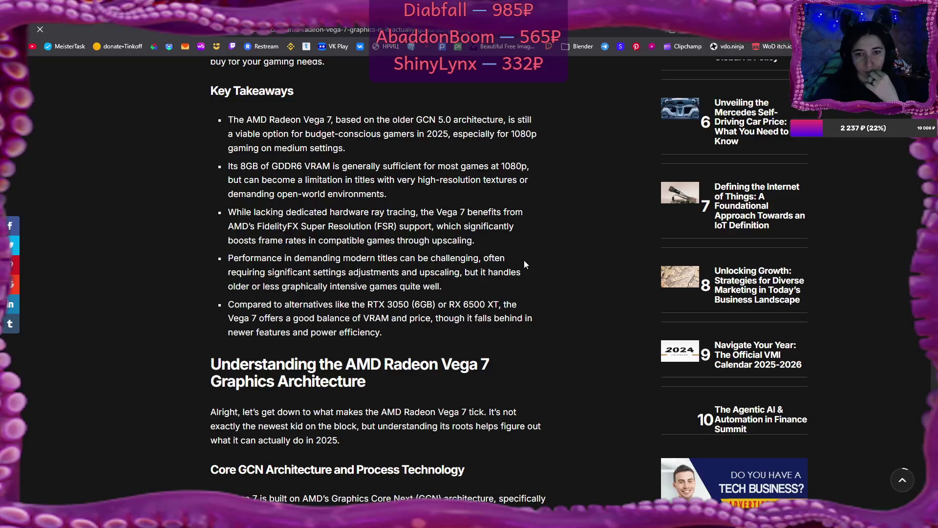
scroll(524, 264, down, 2)
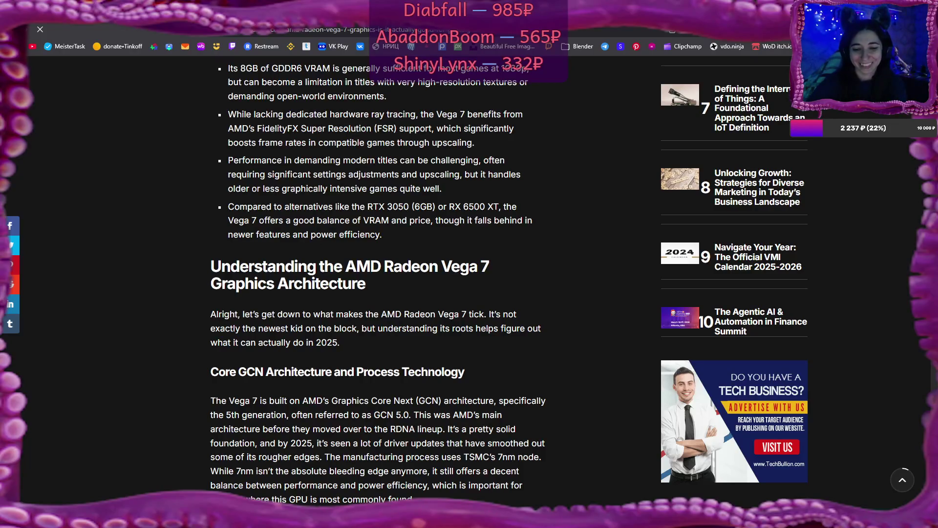
key(alt+Tab)
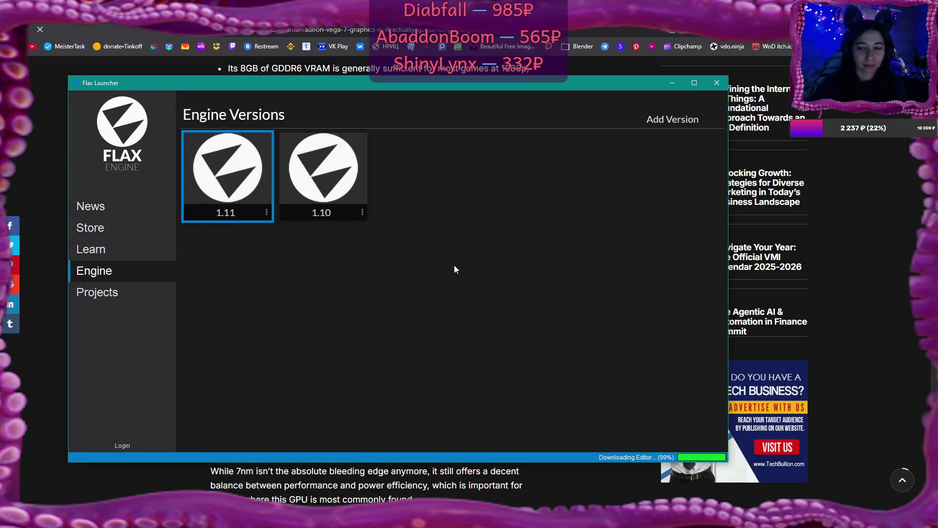
key(alt+Tab)
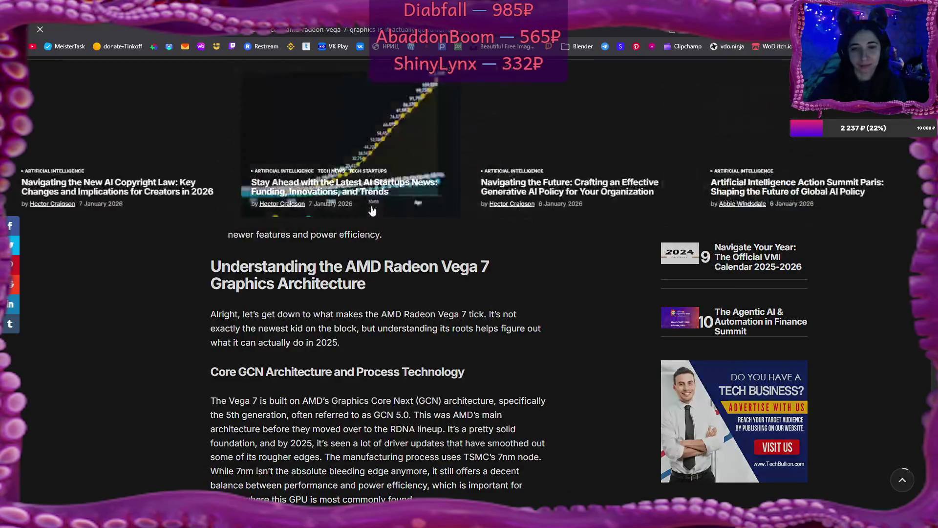
scroll(394, 310, down, 2)
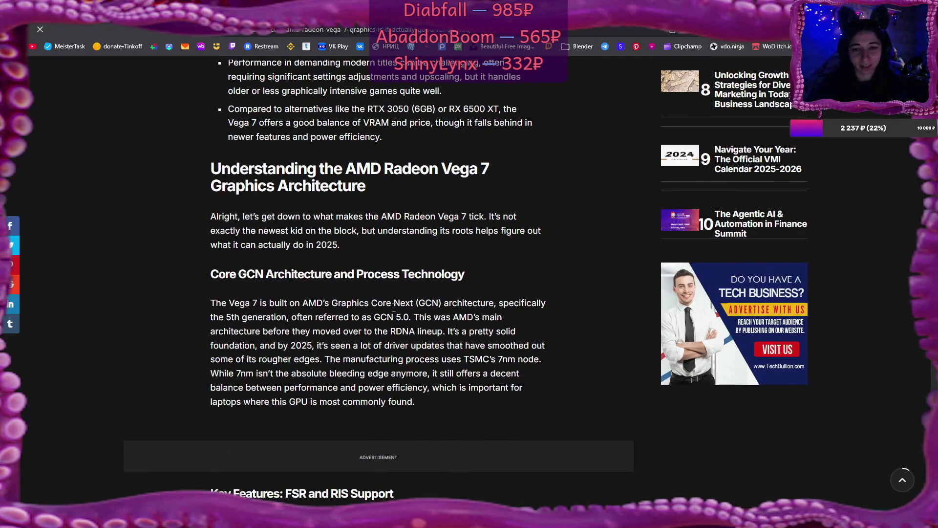
scroll(394, 307, up, 2)
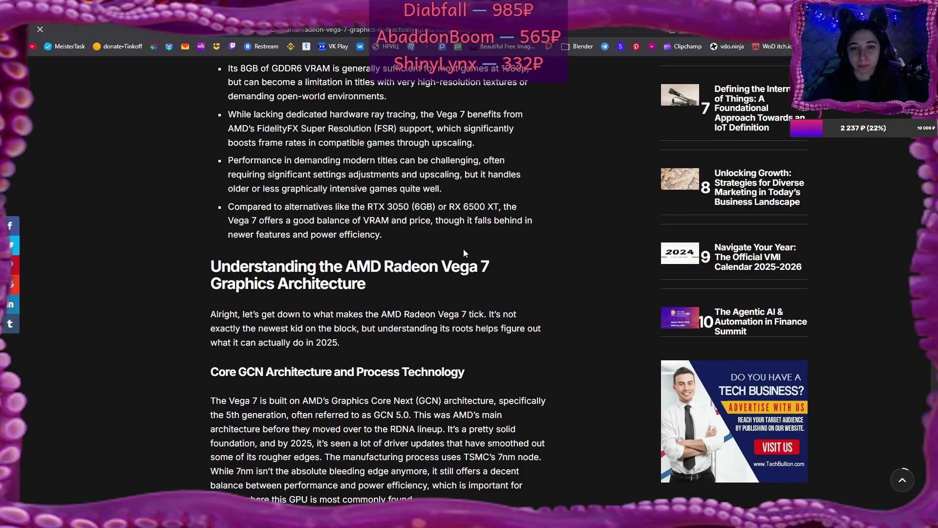
scroll(456, 249, up, 1)
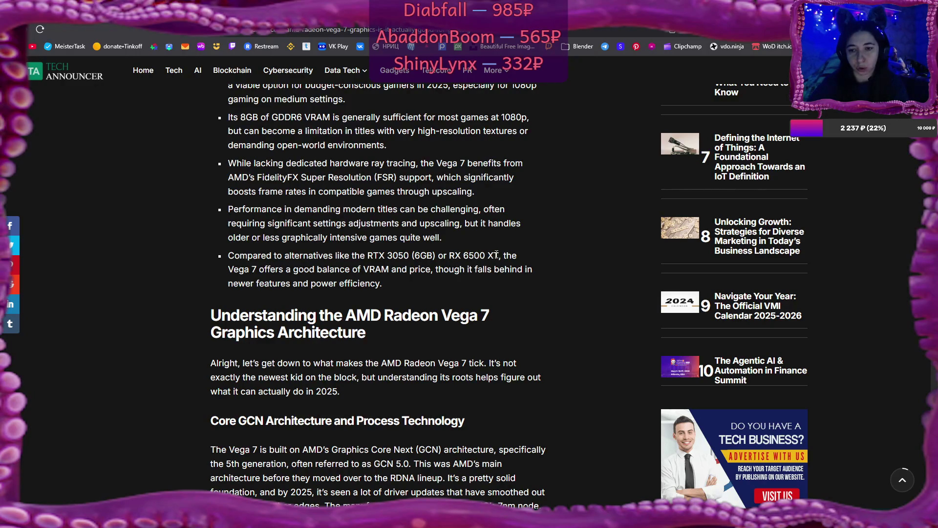
mouse_move(230, 270)
mouse_down()
mouse_move(443, 270)
mouse_move(343, 270)
mouse_up()
click(362, 282)
scroll(402, 282, down, 2)
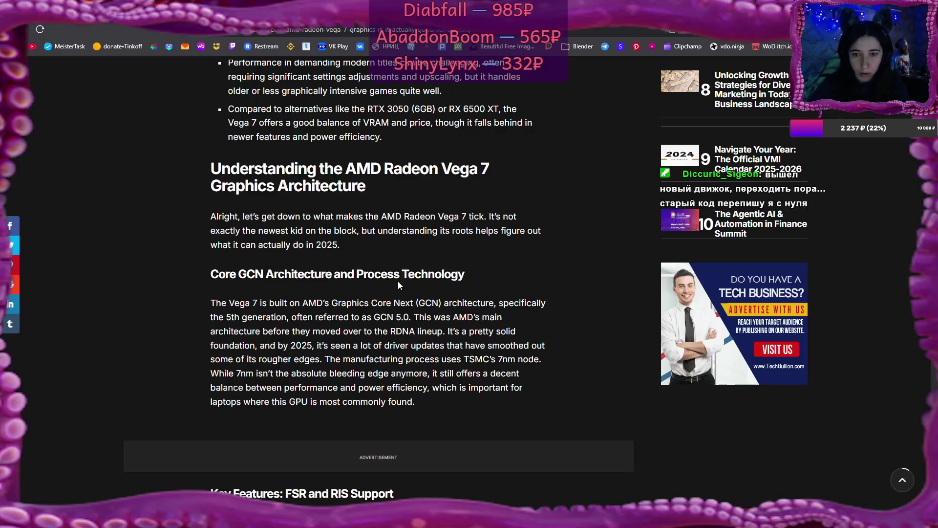
scroll(427, 255, up, 7)
scroll(427, 255, up, 5)
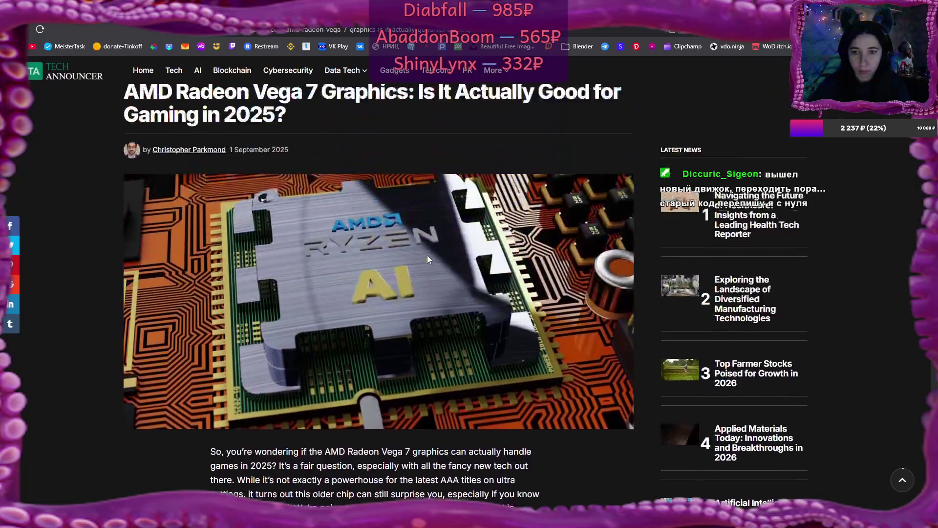
Switch to the Twitch tab, minimize the browser, and show the launcher's project list
click(386, 12)
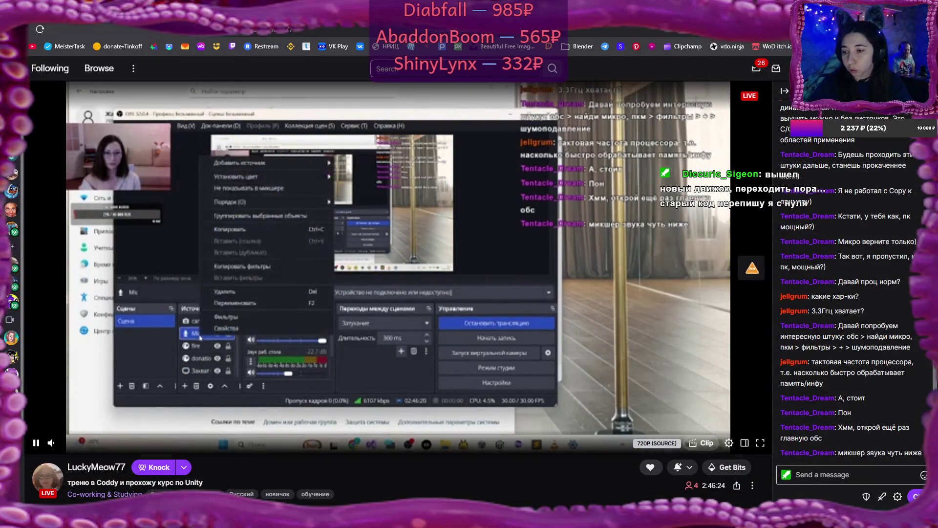
key(super+Down)
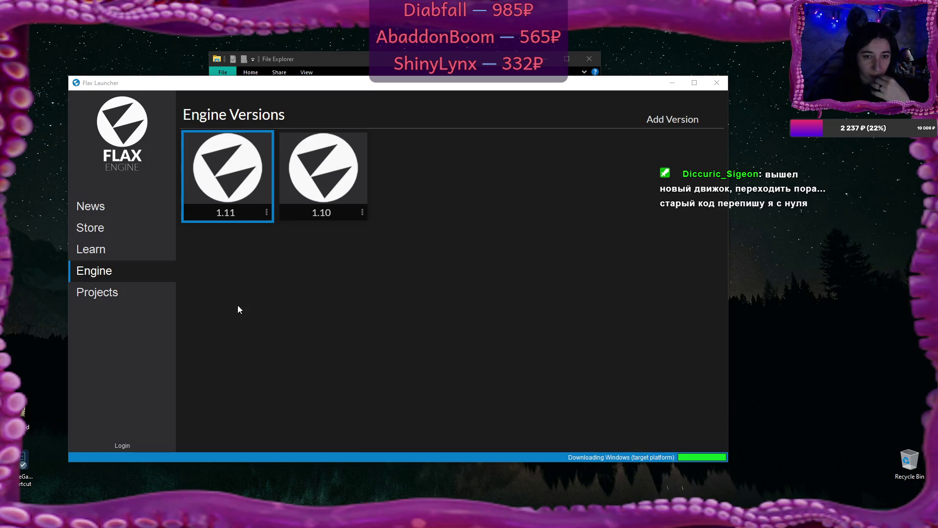
click(110, 294)
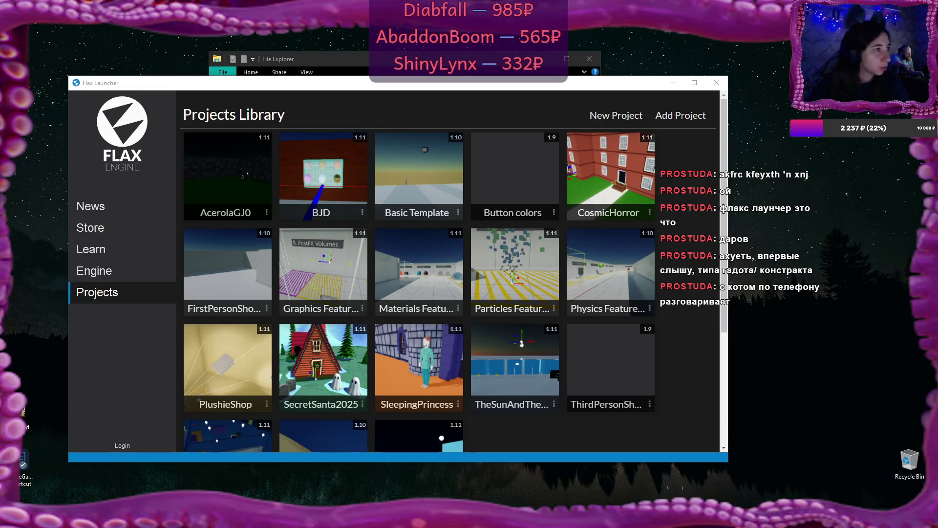
Bring the Twitch stream browser window back in front of the Flax Launcher
key(alt+Tab)
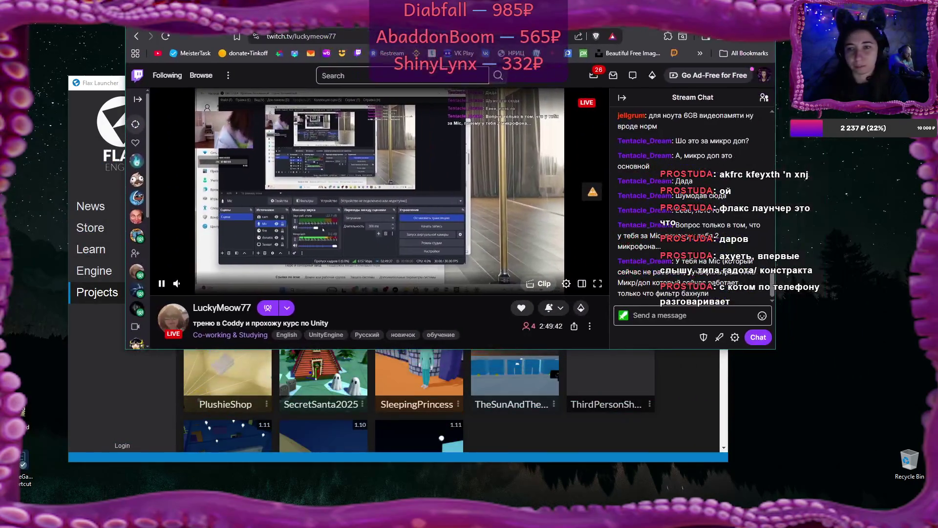
key(super+Up)
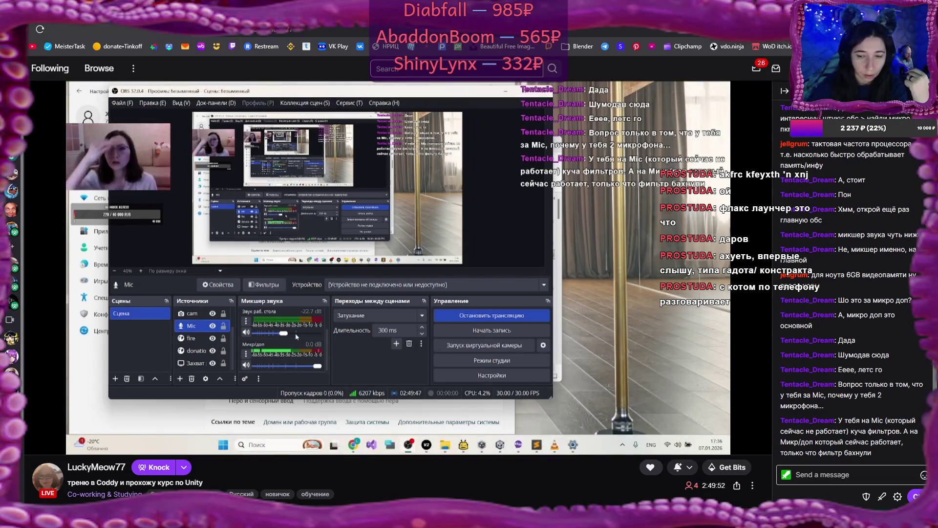
mouse_move(417, 516)
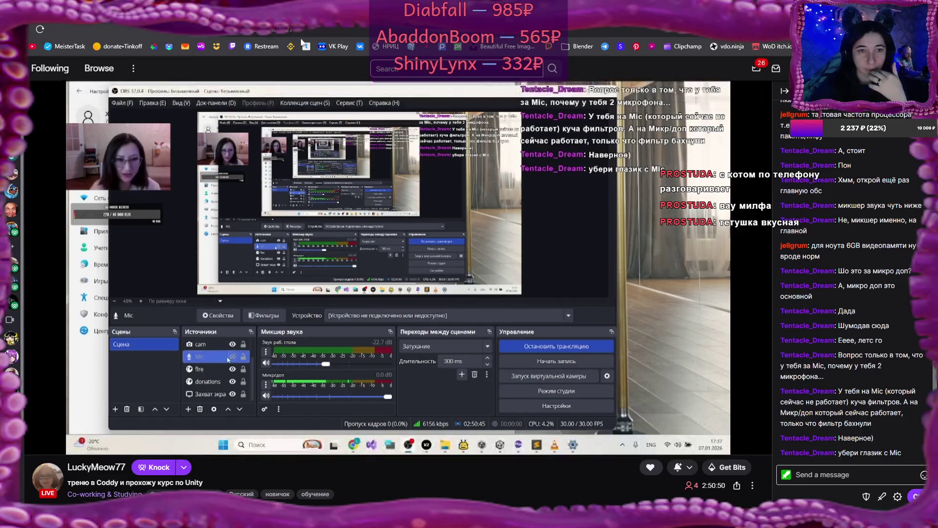
key(super+Down)
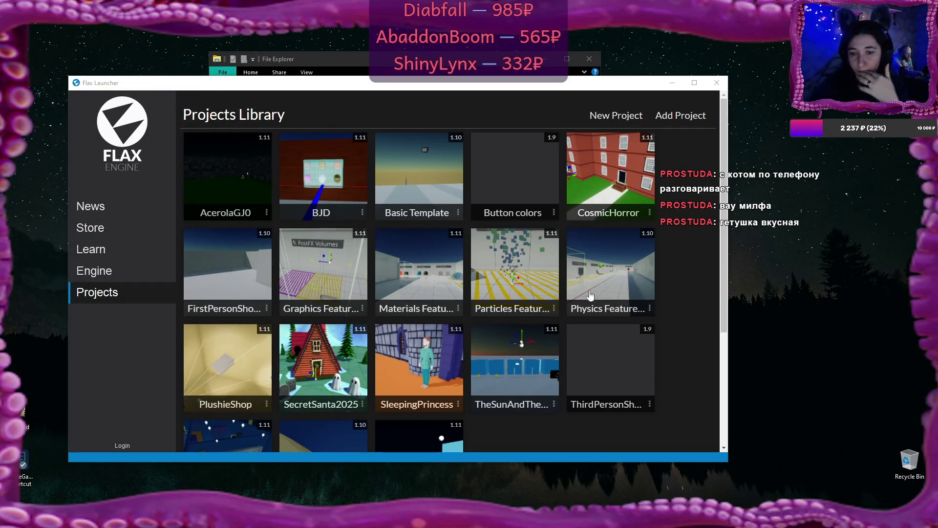
Launch the PlushieShop project in the editor, dismissing the Windows Firewall alert along the way
scroll(677, 378, down, 3)
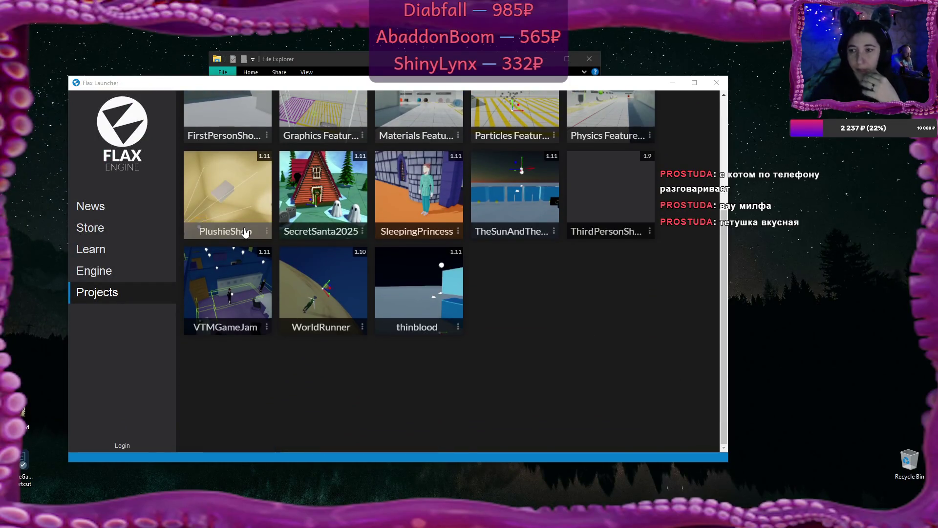
double_click(247, 229)
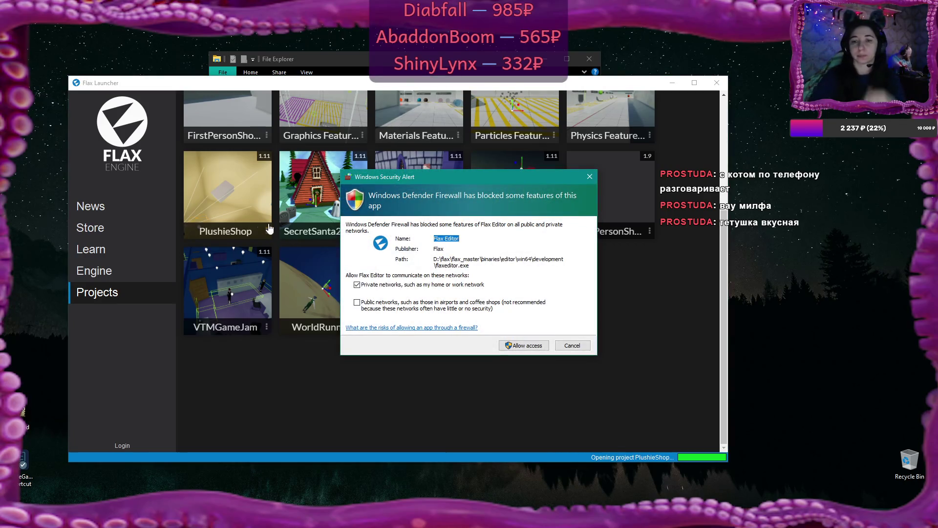
click(523, 345)
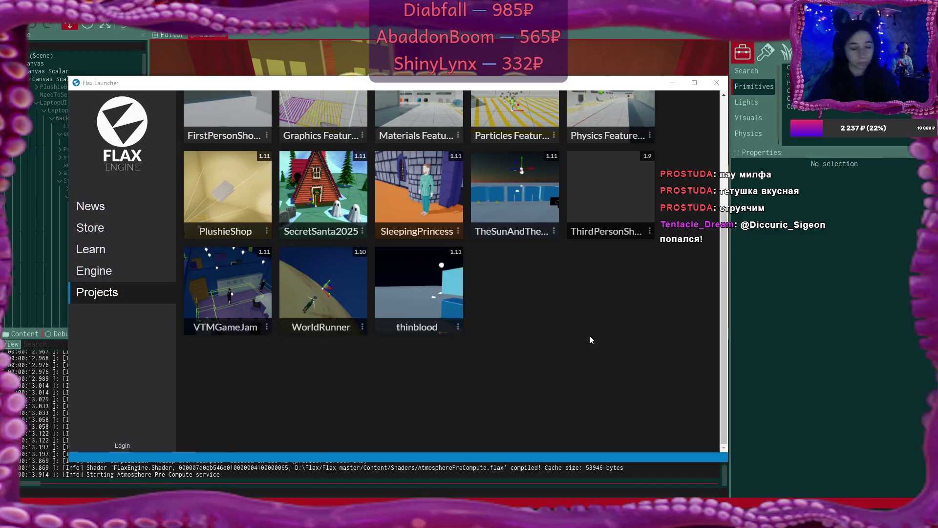
scroll(237, 283, up, 3)
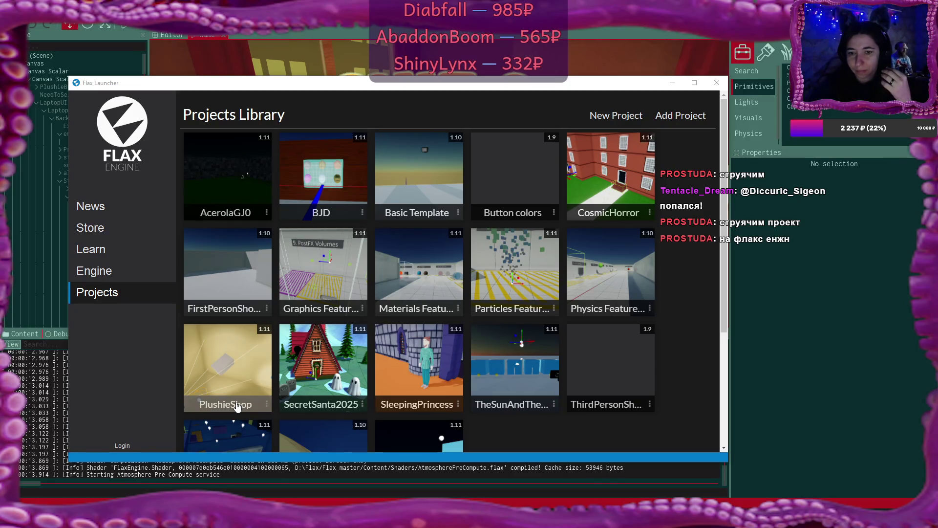
click(237, 405)
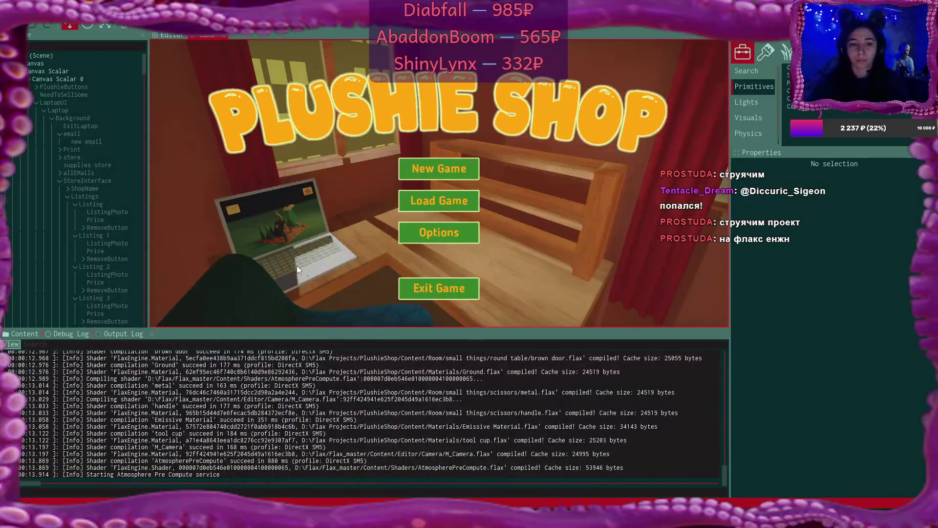
Search the scene for the missing-asset ID copied from the Output Log warning, finding 'box'
click(119, 333)
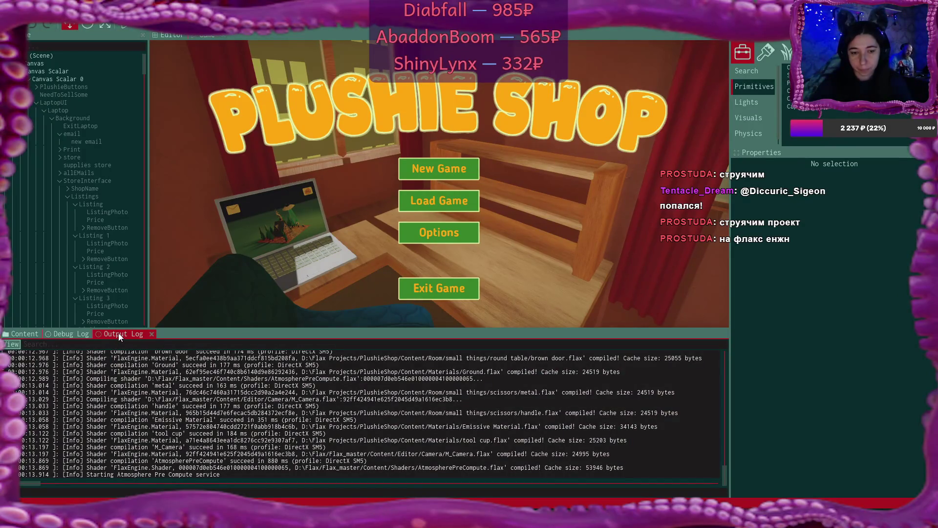
drag(723, 476, 720, 451)
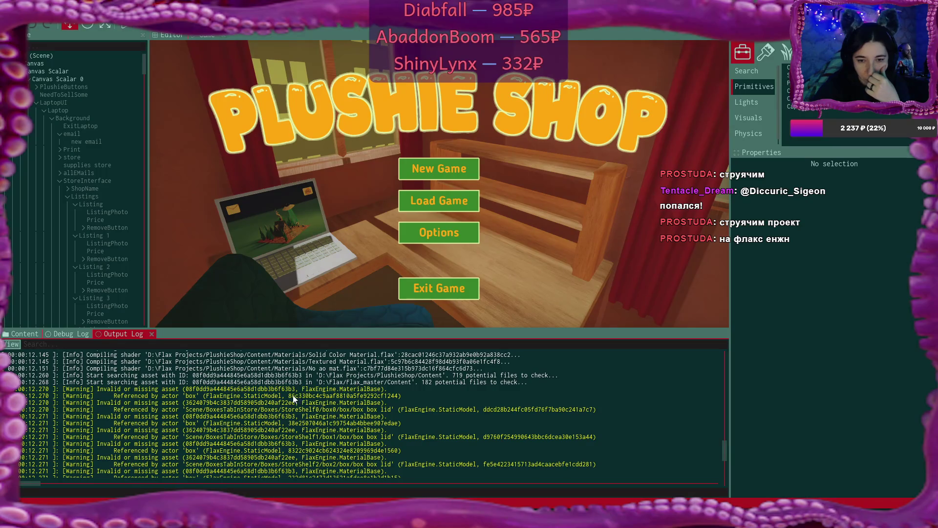
drag(289, 396, 396, 397)
key(ctrl+c)
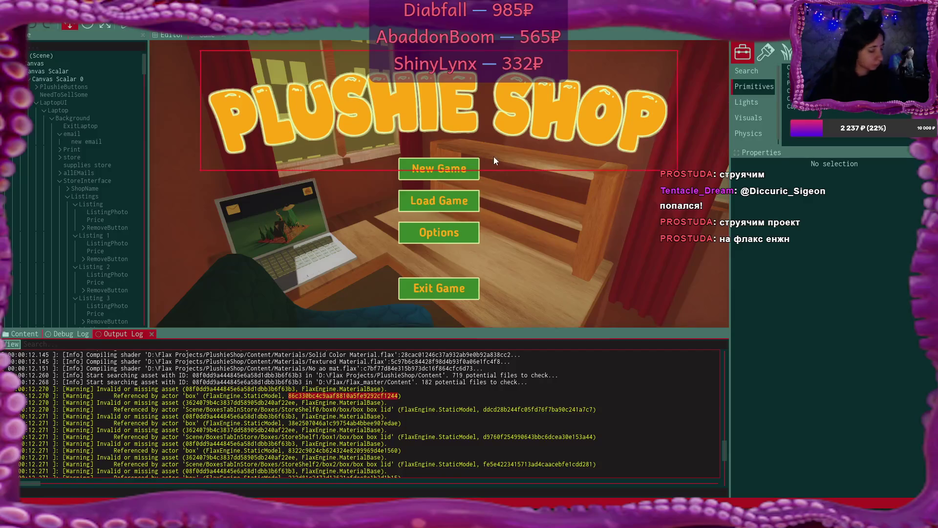
key(ctrl+f)
key(ctrl+v)
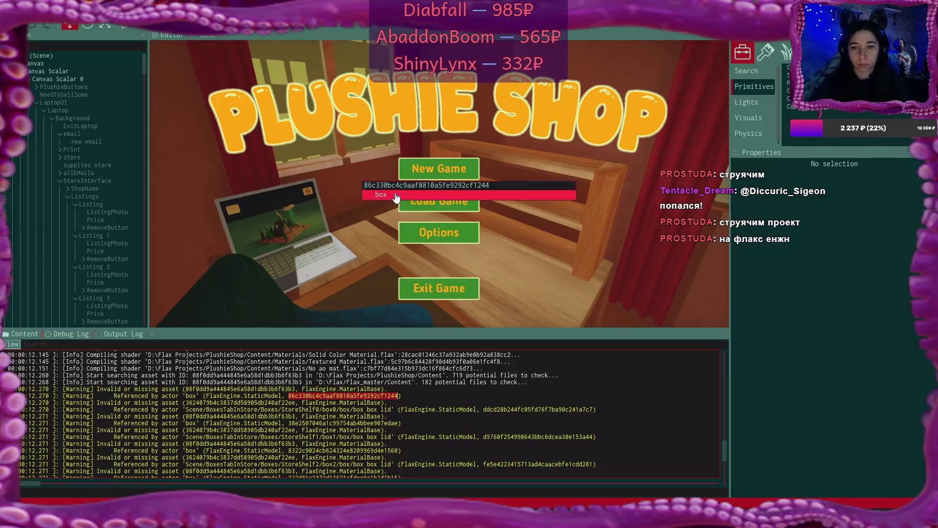
Assign Box Plain Material to Entry Material 0 for the found box and the boxes under box1 and box2
click(394, 195)
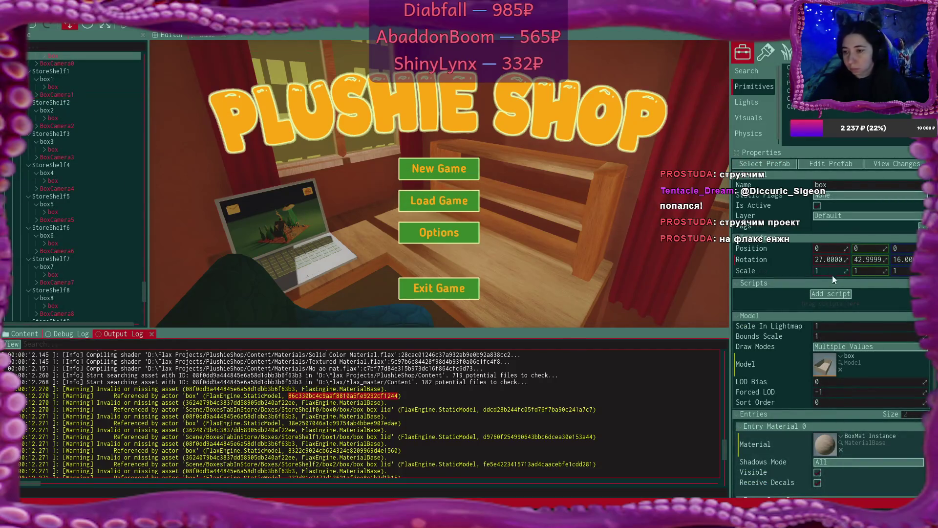
scroll(844, 333, down, 3)
scroll(843, 333, up, 3)
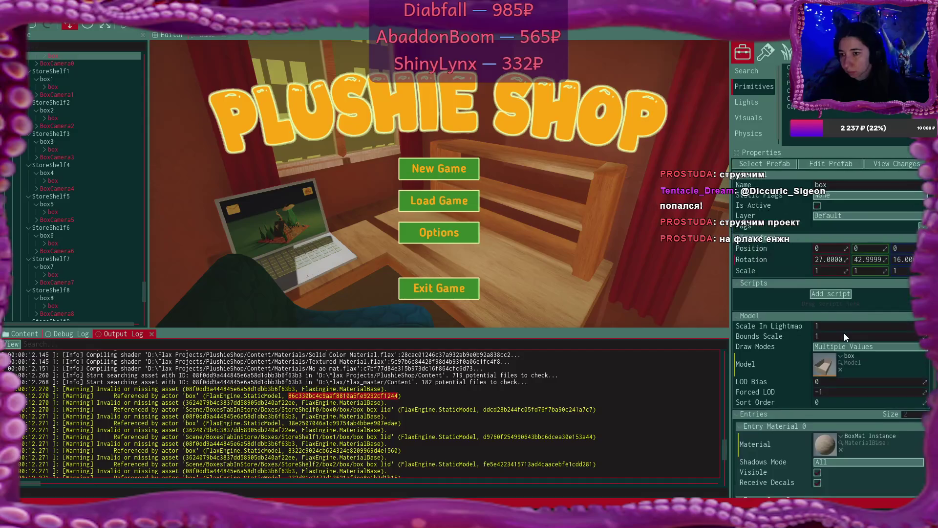
scroll(844, 332, down, 3)
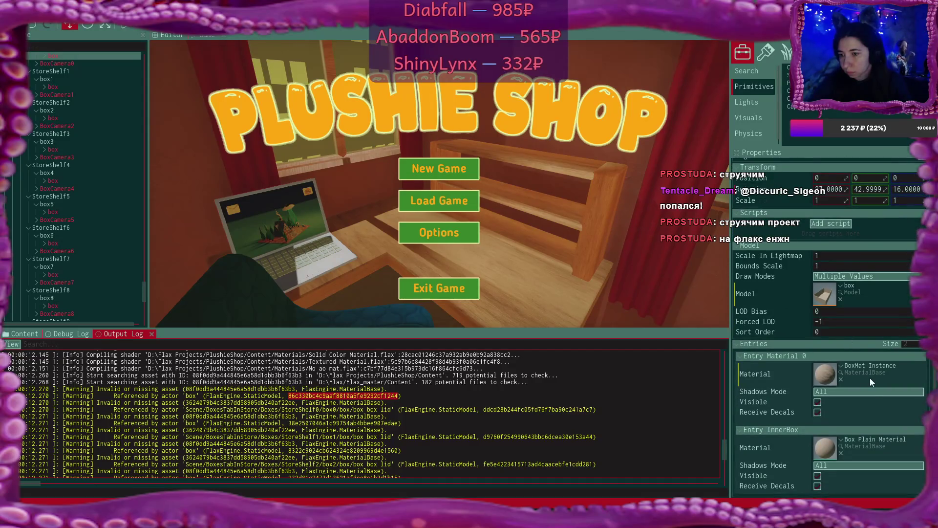
drag(824, 442, 831, 377)
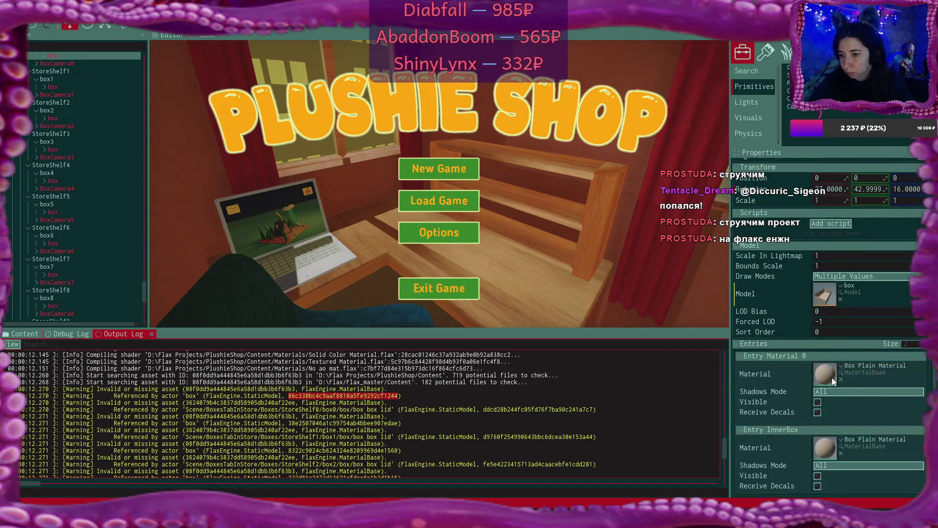
click(51, 86)
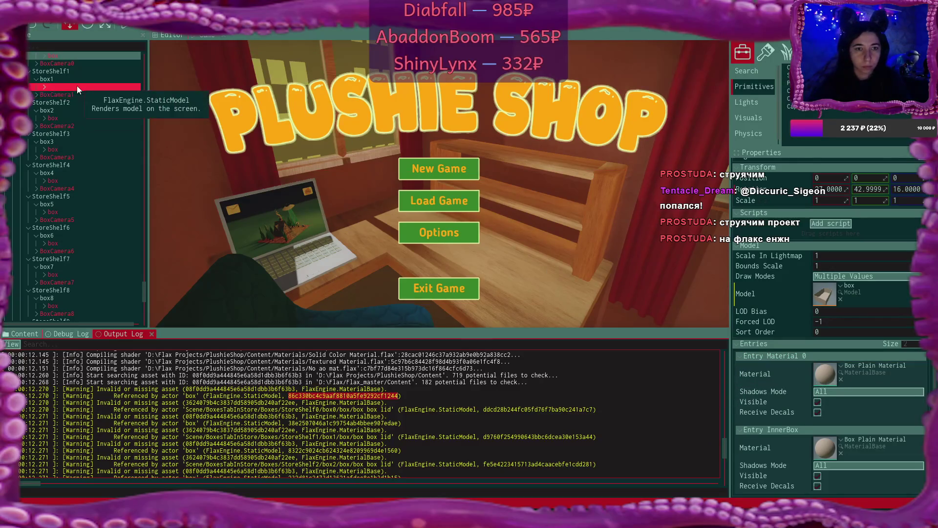
scroll(833, 453, down, 3)
drag(822, 456, 835, 387)
click(69, 119)
scroll(831, 342, down, 3)
drag(824, 447, 826, 375)
Assign Box Plain Material to Entry Material 0 for the boxes under box3, box4 and box5
ctrl+click(69, 149)
scroll(830, 442, down, 3)
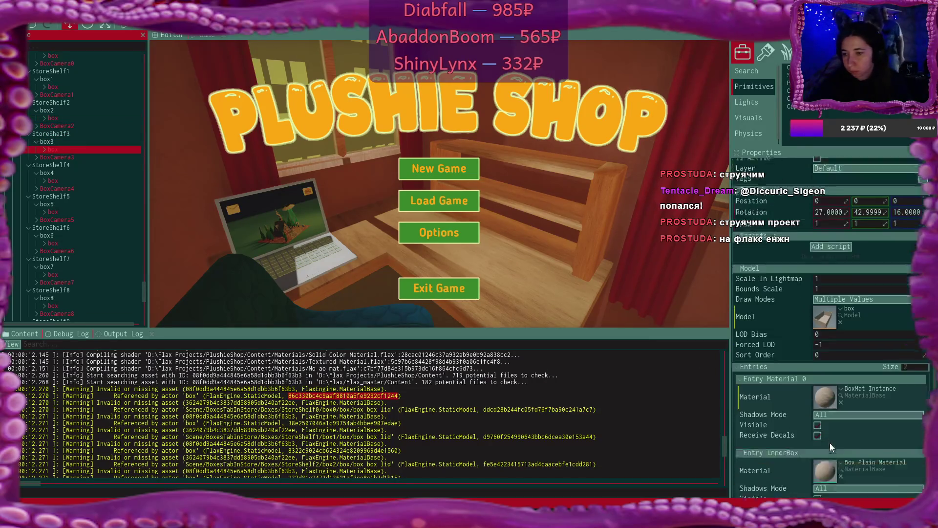
drag(830, 443, 828, 374)
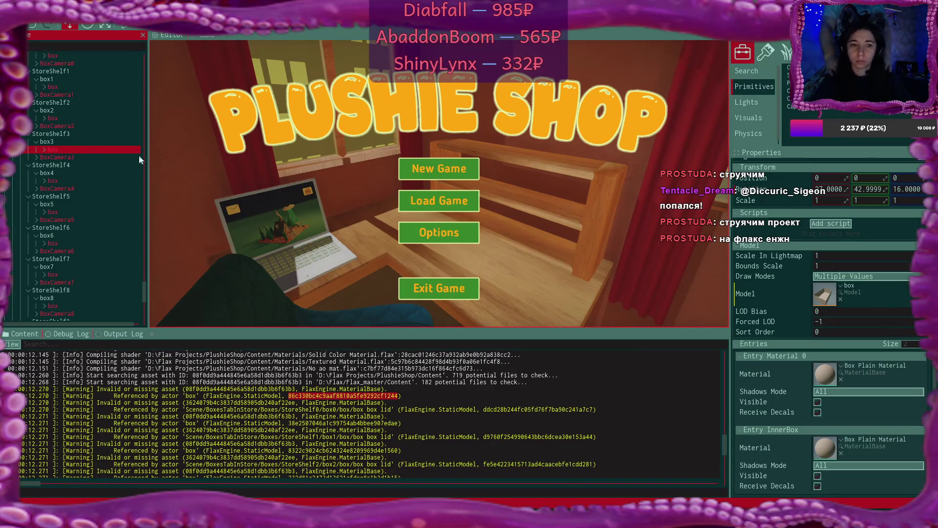
click(73, 180)
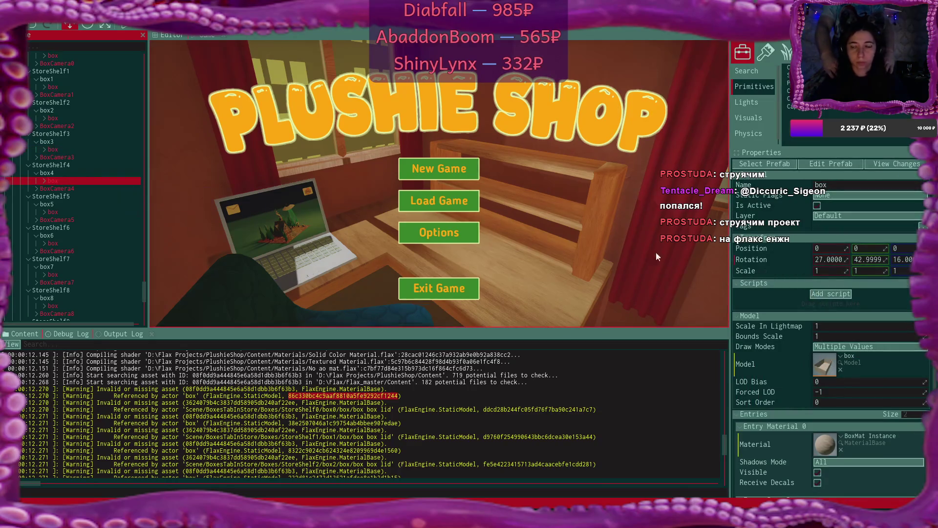
scroll(843, 370, down, 3)
key(ctrl+v)
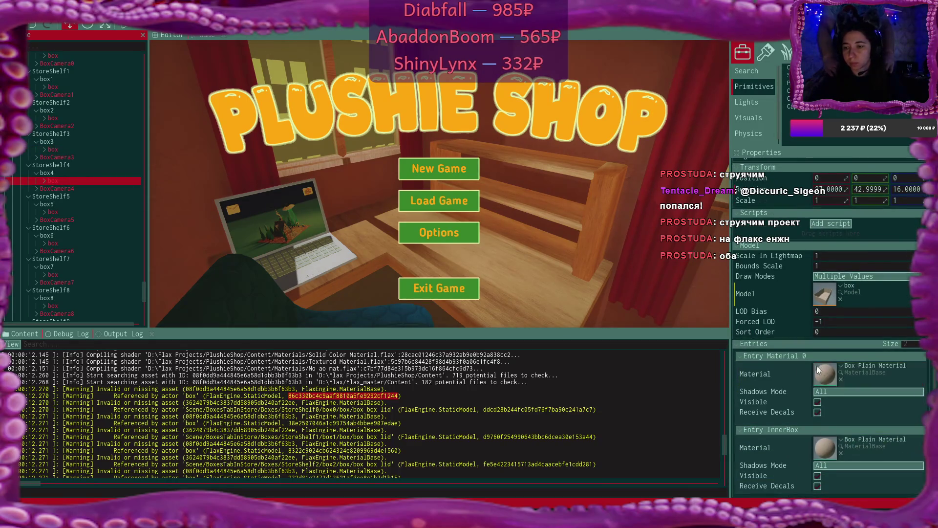
ctrl+click(56, 213)
click(55, 211)
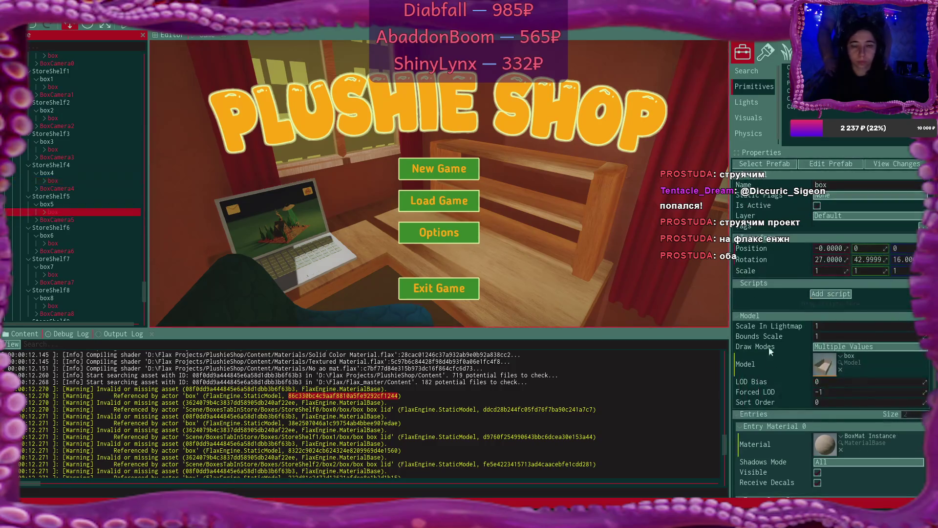
scroll(842, 428, down, 3)
drag(826, 388, 827, 379)
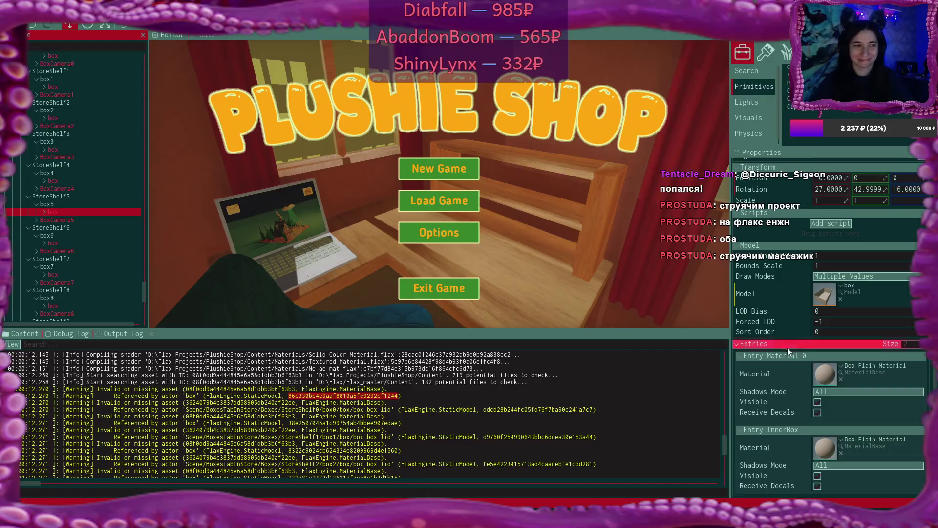
Drag the InnerBox material onto Entry Material 0 for the box6 and box7 boxes
mouse_move(773, 331)
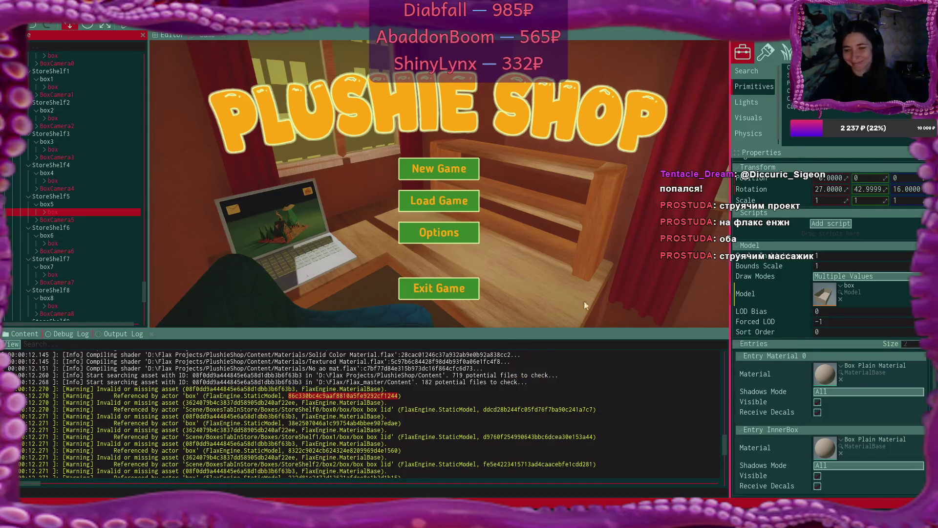
click(82, 243)
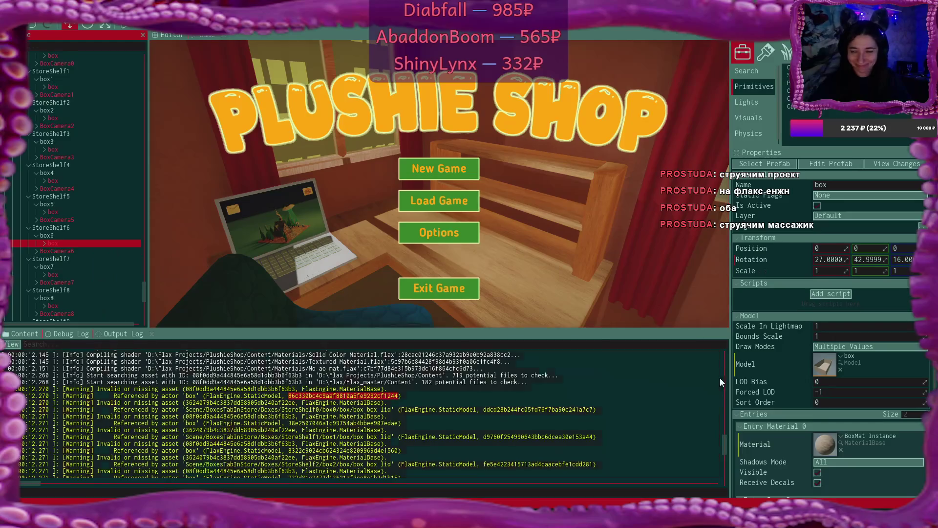
scroll(861, 429, down, 3)
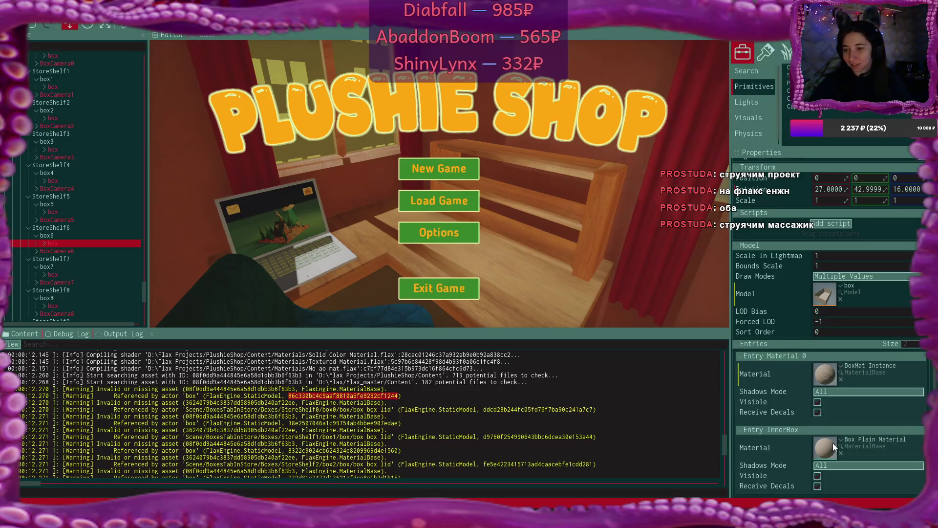
drag(823, 450, 825, 373)
click(77, 274)
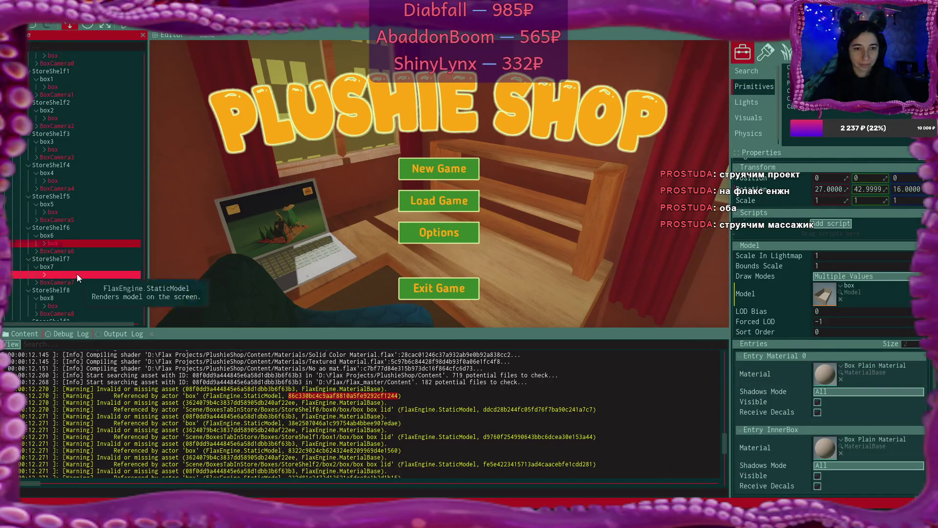
scroll(837, 450, down, 1)
scroll(837, 450, down, 1)
drag(827, 447, 825, 380)
scroll(82, 261, down, 2)
Assign Box Plain Material to Entry Material 0 on the boxes under box8 and box9
click(63, 257)
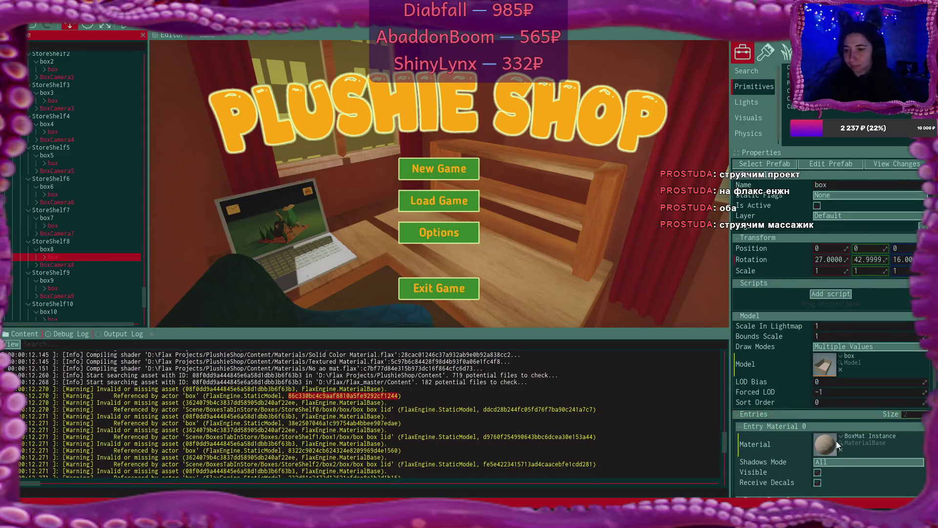
scroll(837, 441, down, 1)
drag(827, 446, 824, 380)
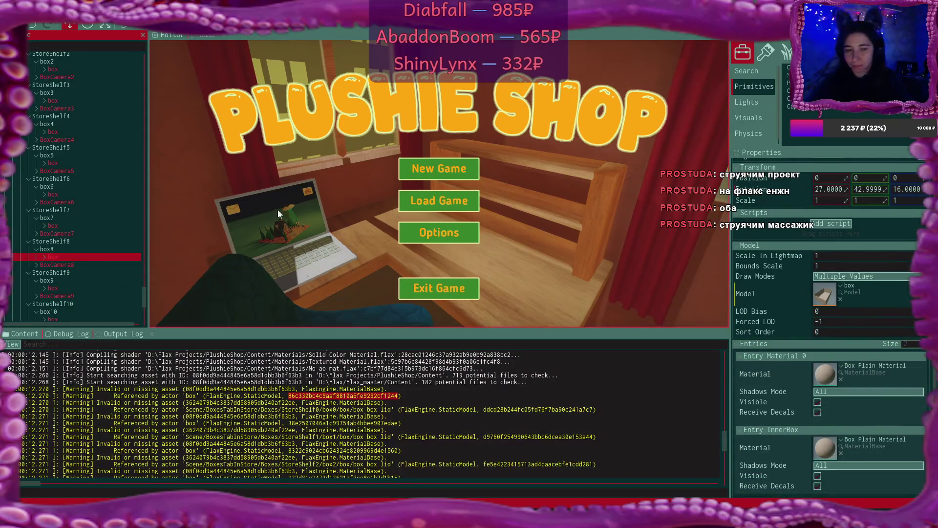
scroll(78, 243, down, 3)
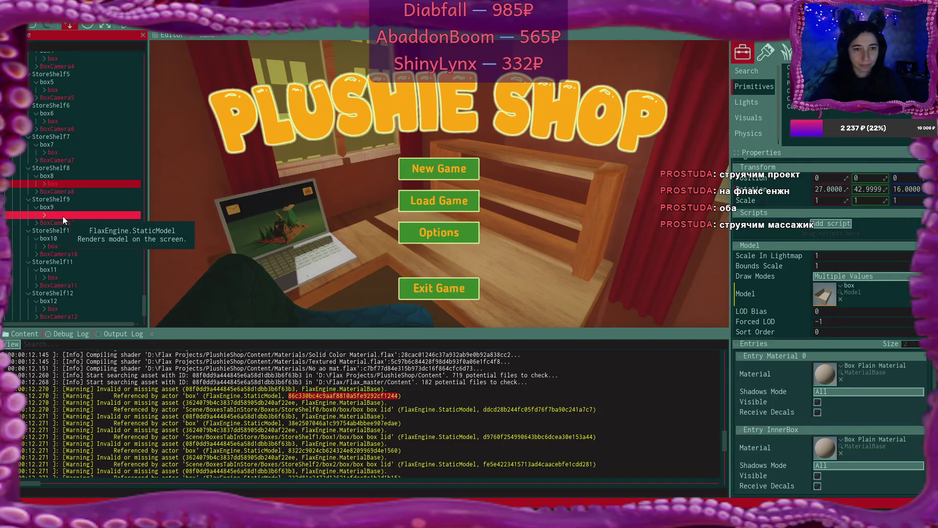
click(62, 216)
scroll(825, 448, down, 2)
drag(830, 443, 825, 374)
scroll(95, 218, down, 2)
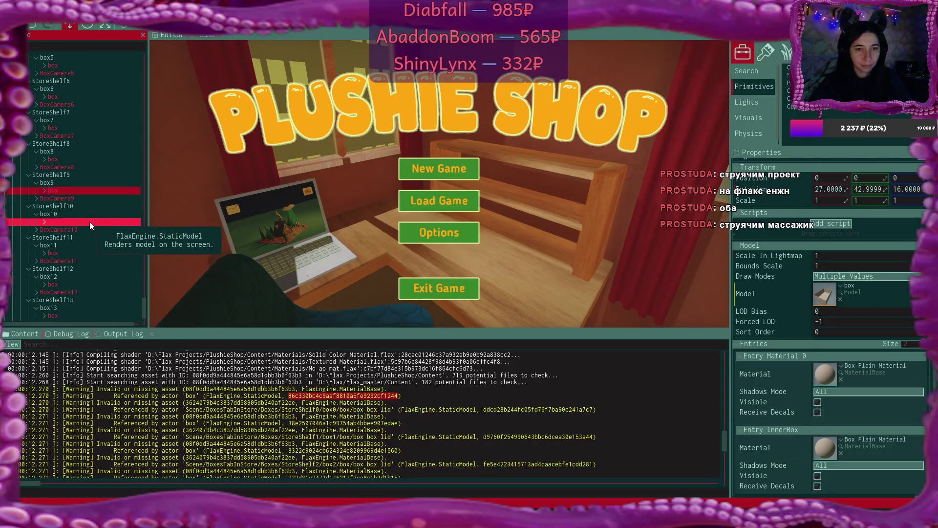
Assign Box Plain Material to Entry Material 0 on the boxes under box10 and box11
click(89, 221)
scroll(845, 436, down, 2)
drag(827, 452, 822, 396)
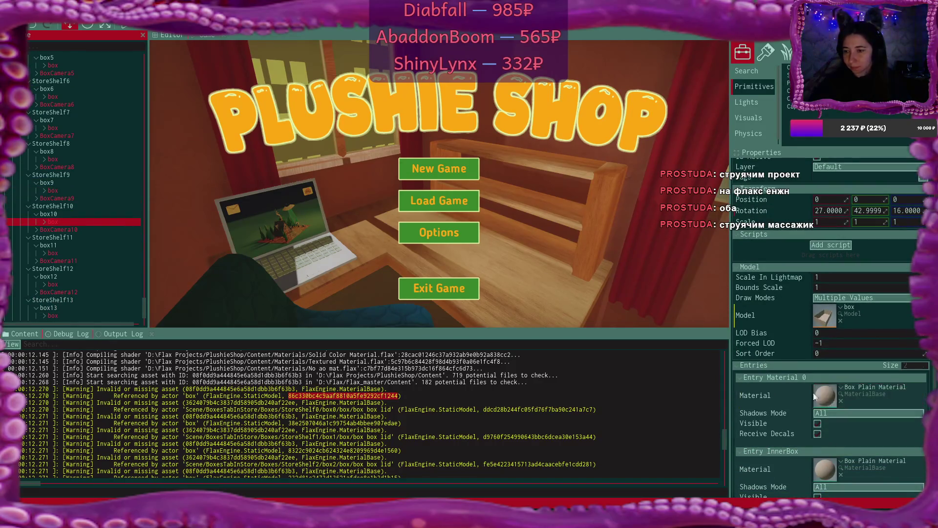
scroll(105, 224, down, 2)
click(79, 230)
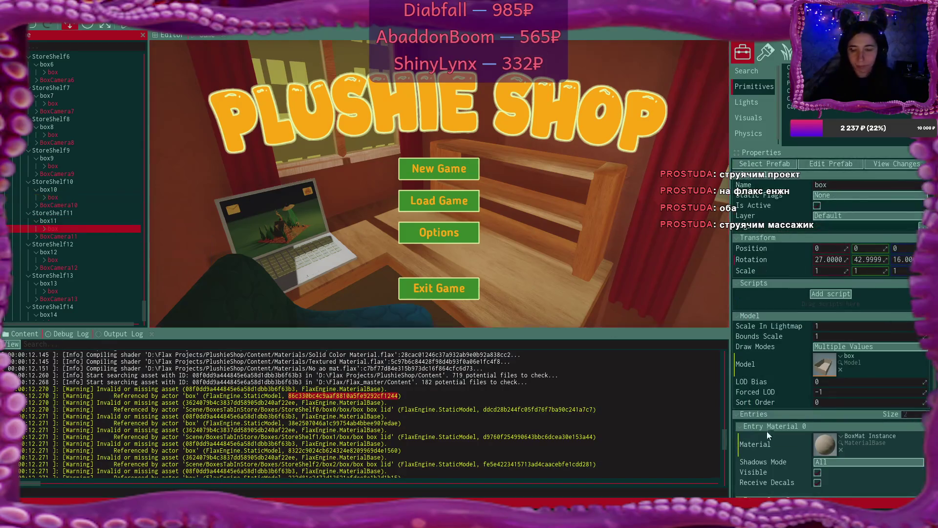
scroll(842, 421, down, 2)
drag(832, 461, 824, 397)
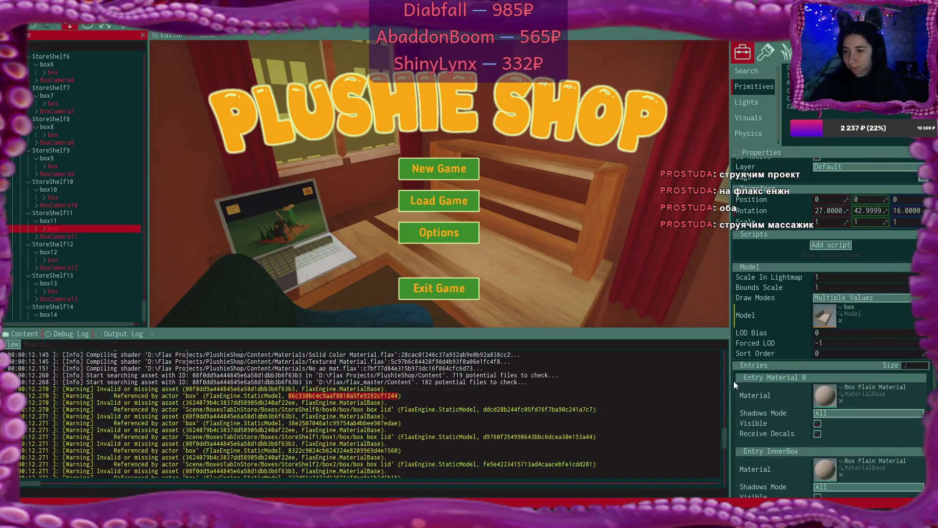
scroll(55, 223, down, 2)
Assign Box Plain Material to Entry Material 0 on the boxes under box12, box13 and box14
click(58, 235)
scroll(829, 461, down, 2)
drag(827, 367, 827, 367)
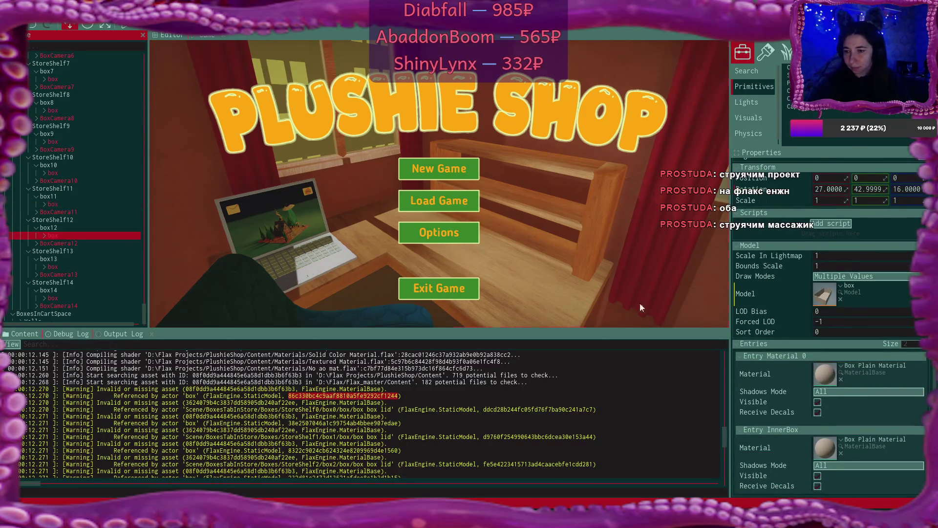
click(139, 267)
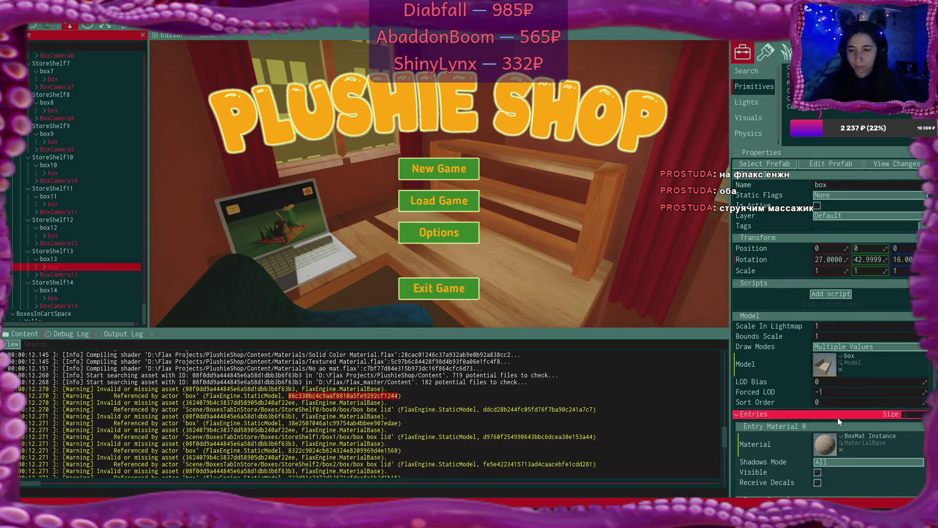
scroll(838, 417, down, 1)
drag(836, 456, 820, 406)
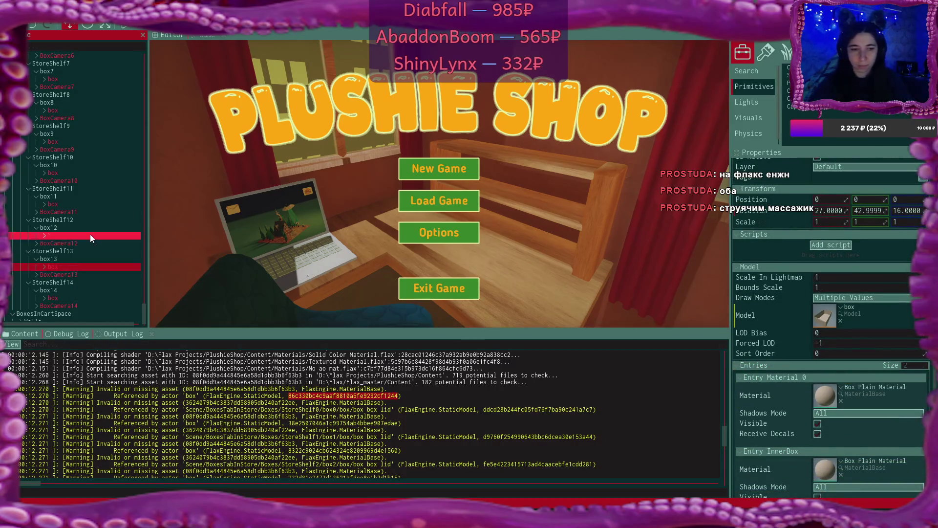
scroll(90, 233, down, 1)
click(63, 285)
scroll(838, 430, down, 1)
drag(826, 467, 821, 396)
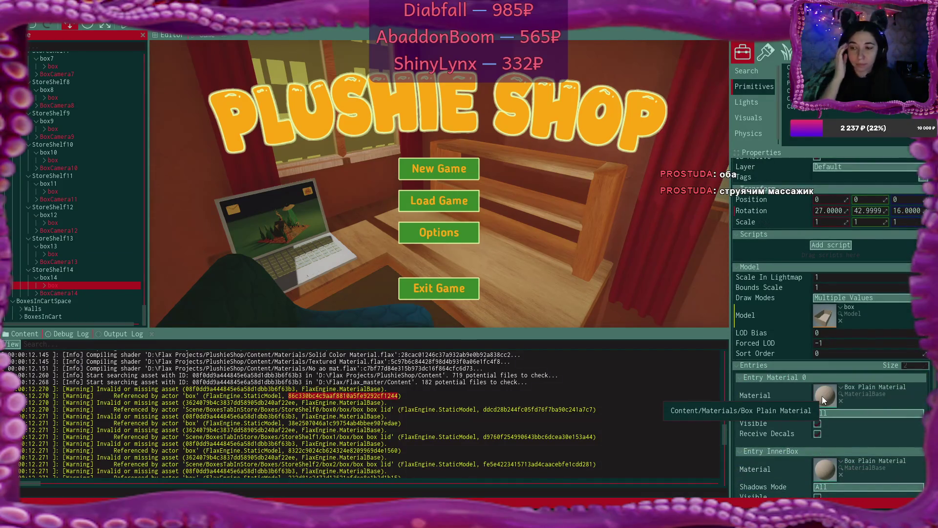
scroll(857, 310, down, 1)
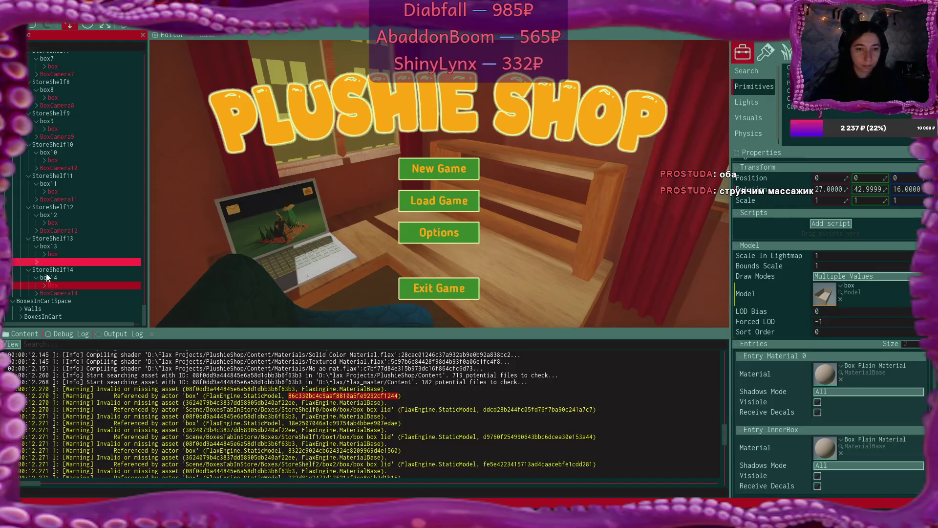
click(43, 285)
Set the box box lids under box14, box13 and box12 to Box Plain Material
click(88, 292)
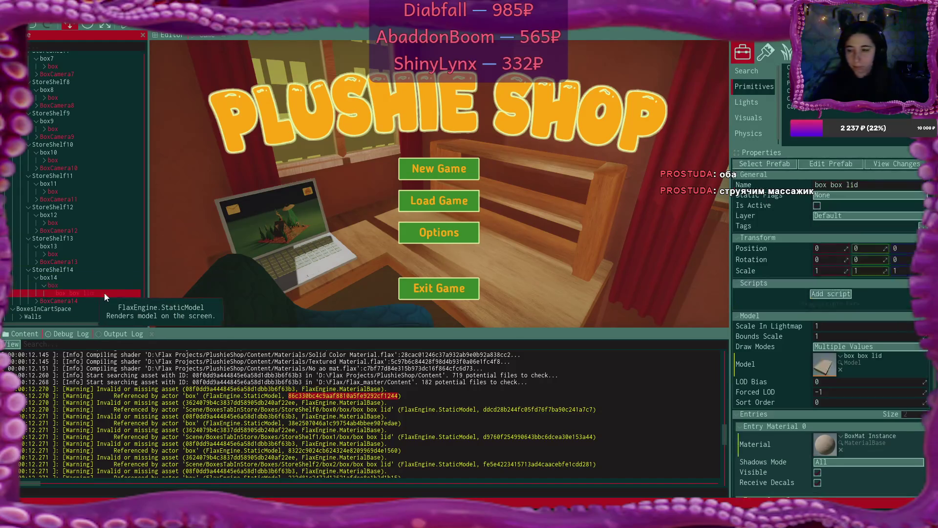
drag(823, 447, 826, 377)
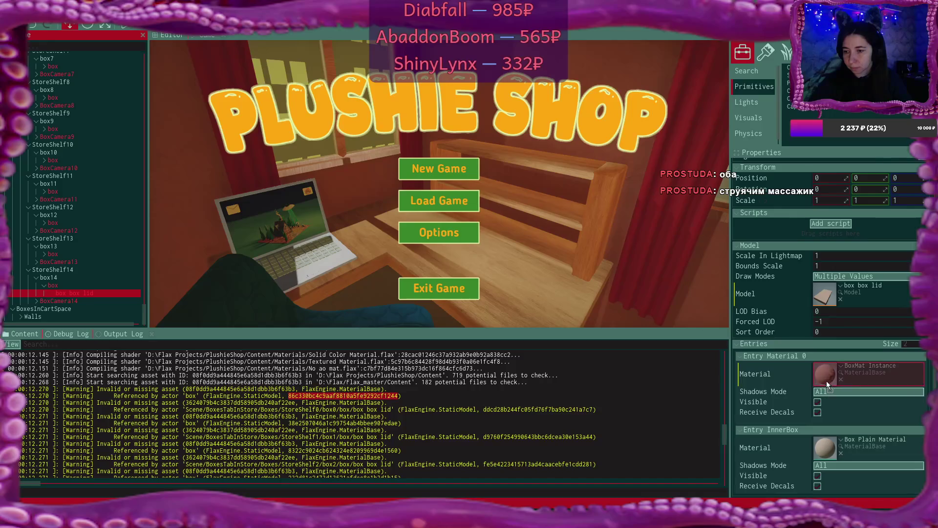
click(45, 254)
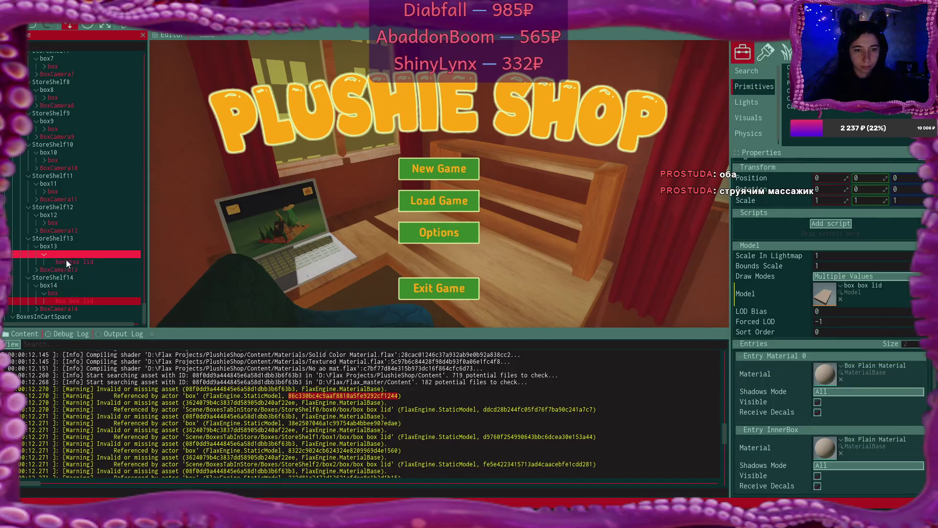
click(79, 262)
scroll(839, 460, down, 2)
drag(831, 461, 825, 402)
click(45, 224)
click(86, 229)
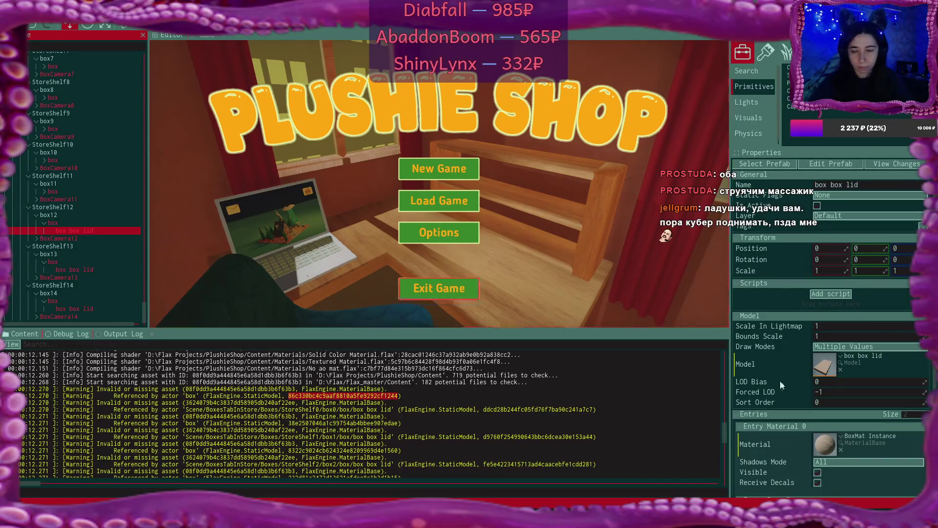
scroll(850, 425, down, 2)
drag(823, 466, 822, 397)
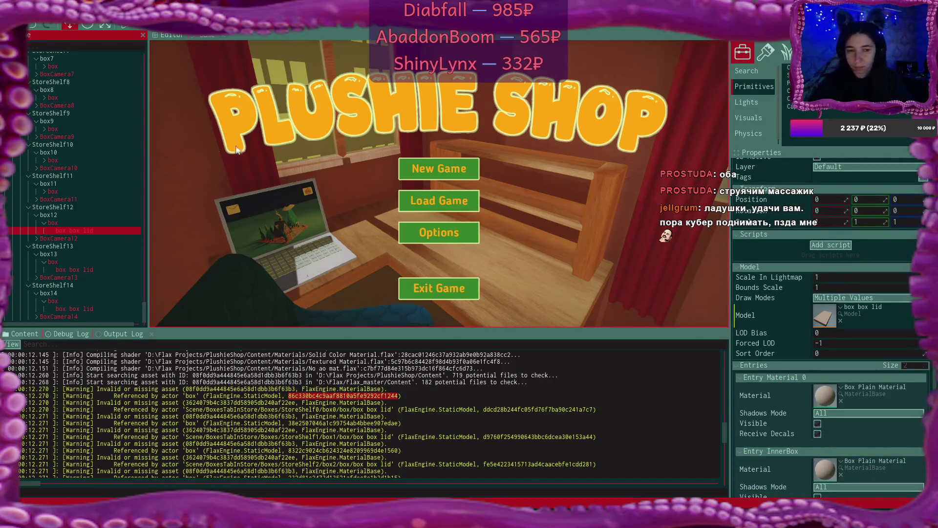
Collapse the mistakenly expanded BoxCamera11 node and set box11's lid to Box Plain Material
click(47, 199)
click(37, 200)
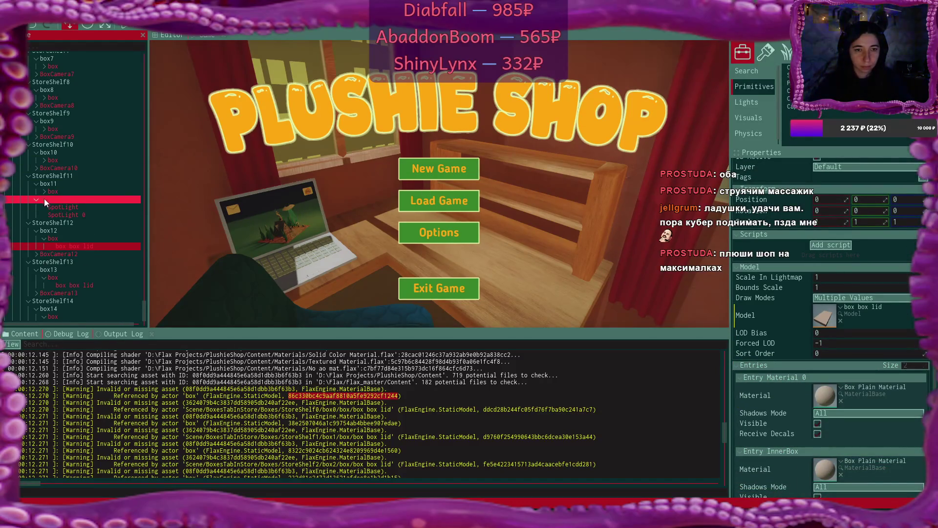
click(36, 199)
click(44, 191)
click(74, 200)
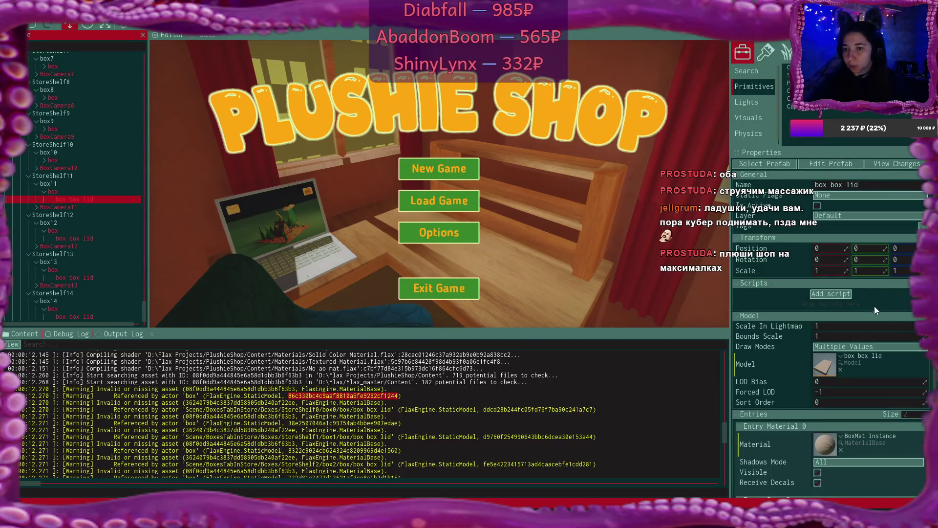
scroll(835, 449, down, 2)
drag(824, 449, 827, 374)
click(45, 159)
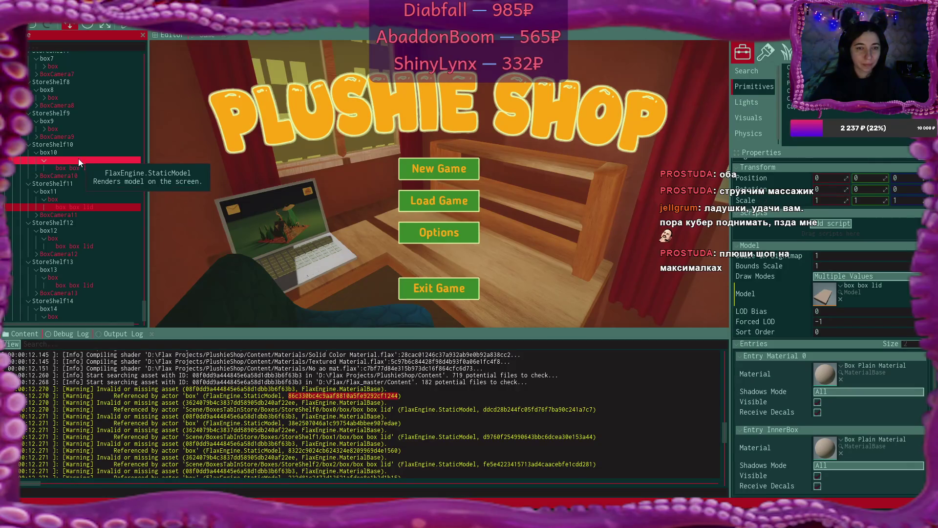
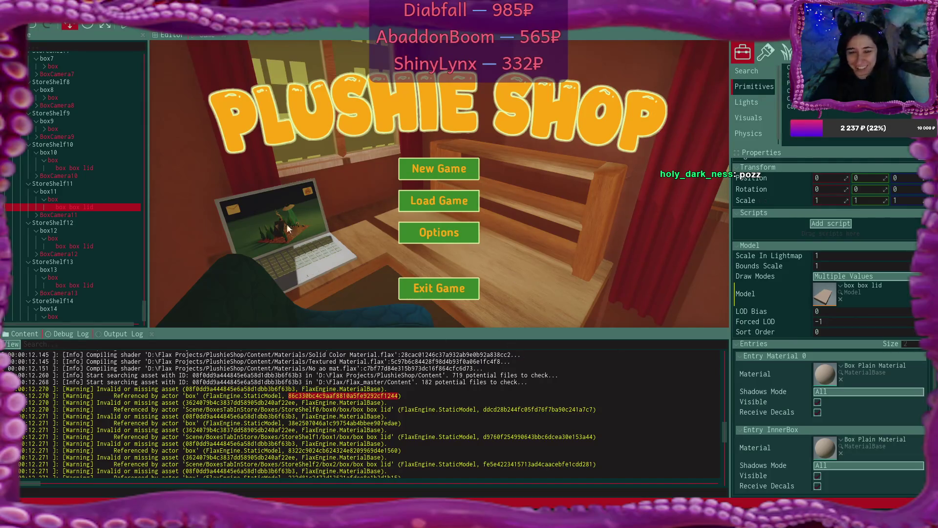
Set Entry Material 0 on the box10, box9 and box8 lids to Box Plain Material
click(80, 161)
click(84, 169)
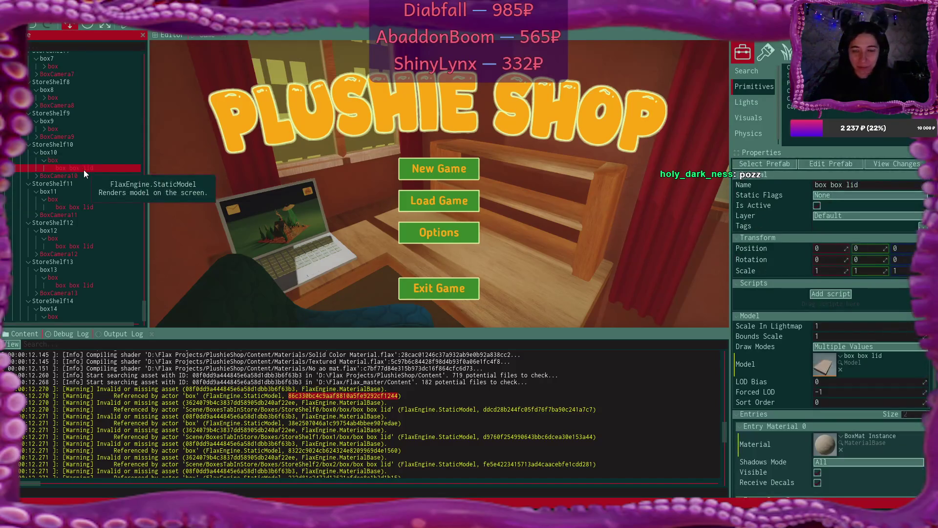
scroll(825, 436, down, 1)
drag(827, 432, 825, 383)
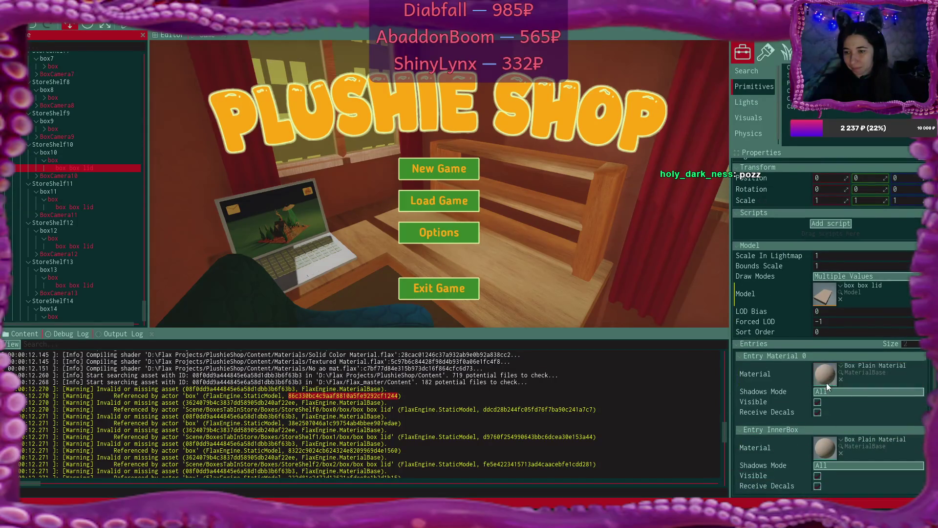
click(44, 129)
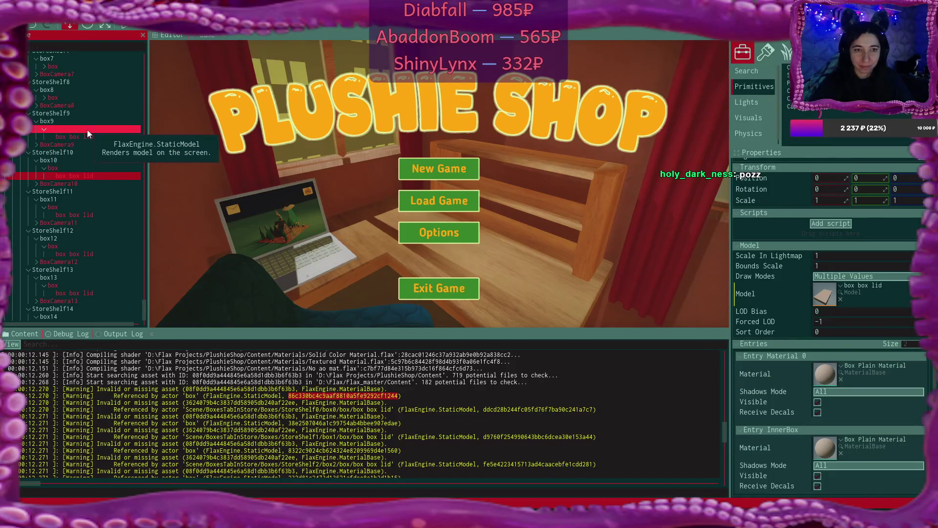
click(92, 136)
scroll(835, 433, down, 2)
drag(835, 449, 834, 377)
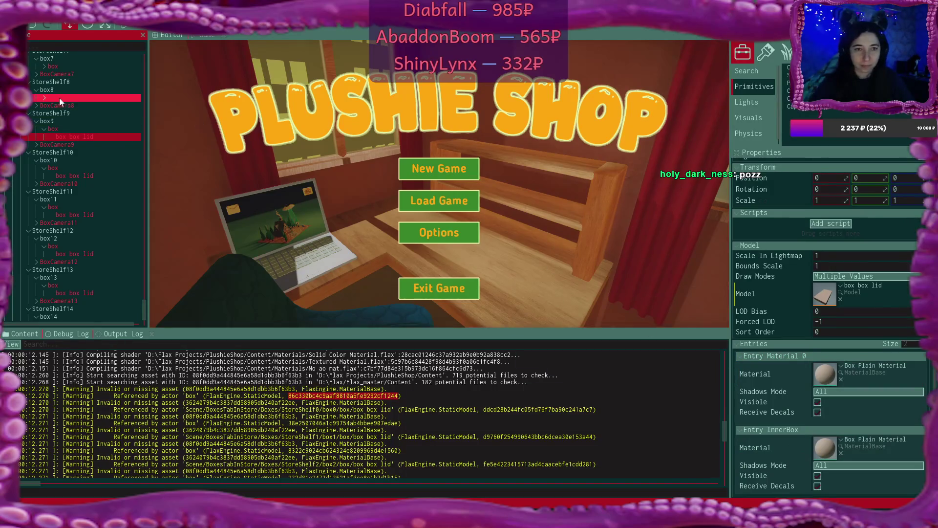
click(44, 98)
ctrl+click(96, 105)
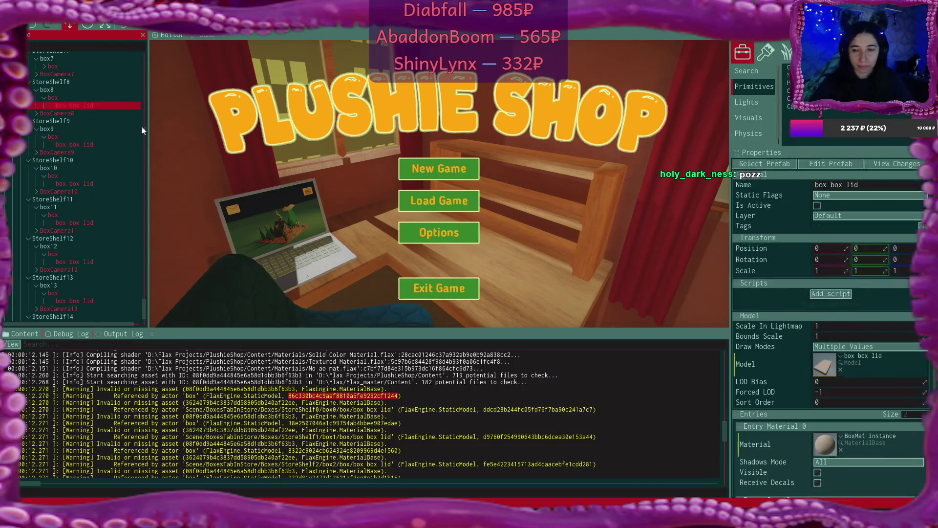
scroll(831, 438, down, 3)
drag(825, 384, 825, 384)
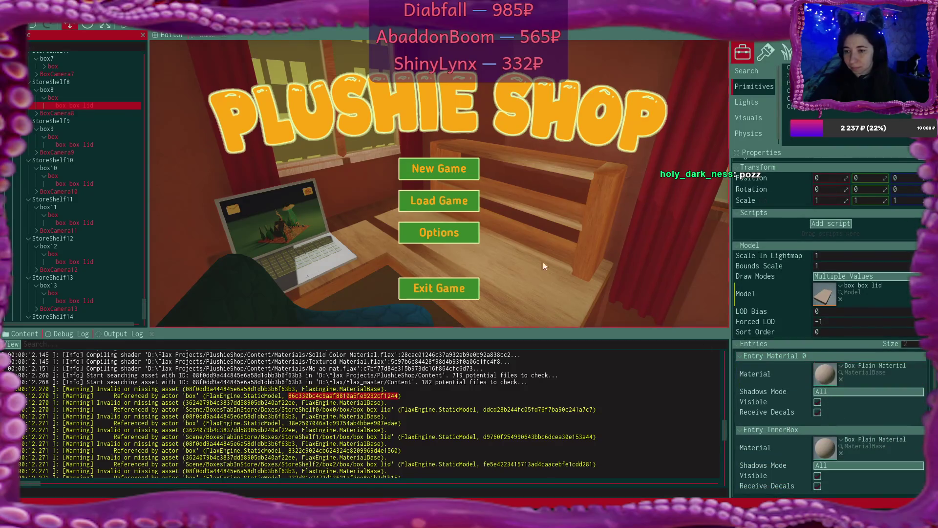
Give the box7, box6 and box5 lids Box Plain Material as Entry Material 0
click(44, 67)
click(84, 74)
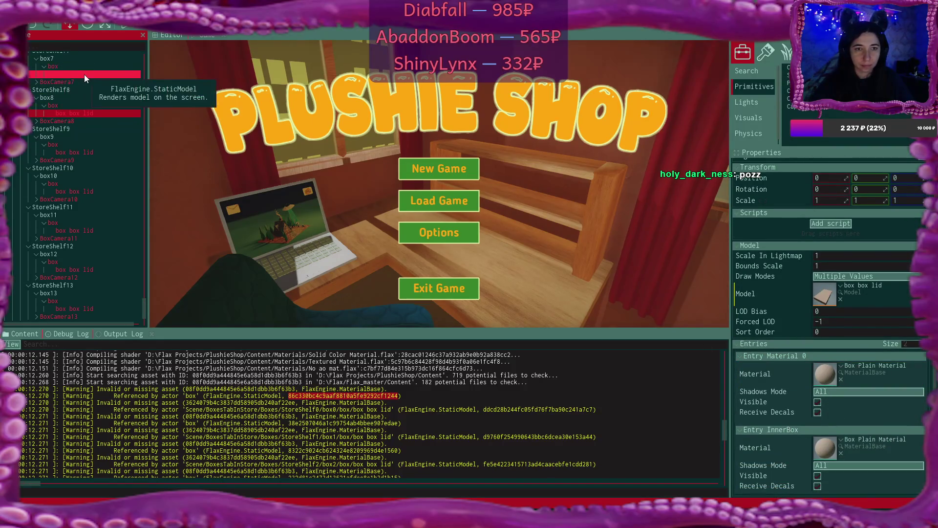
drag(824, 467, 827, 402)
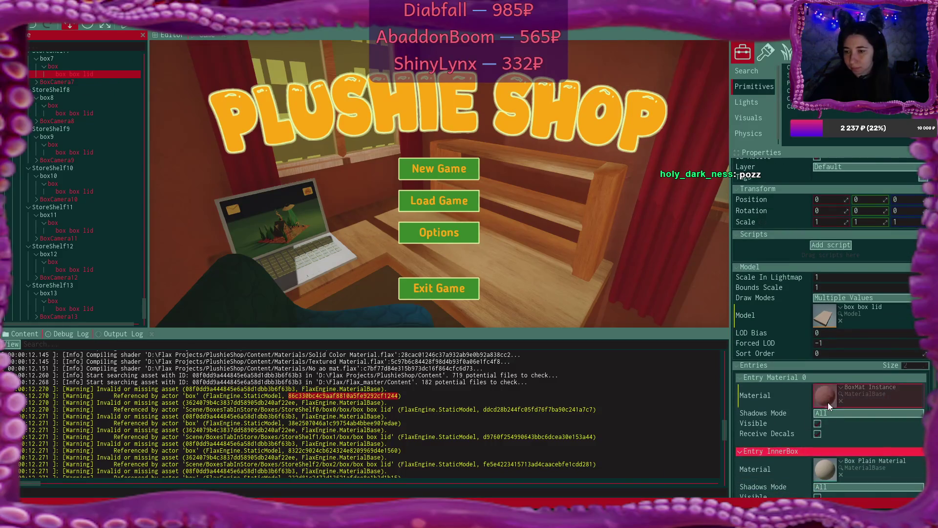
scroll(91, 139, up, 5)
click(44, 157)
click(95, 164)
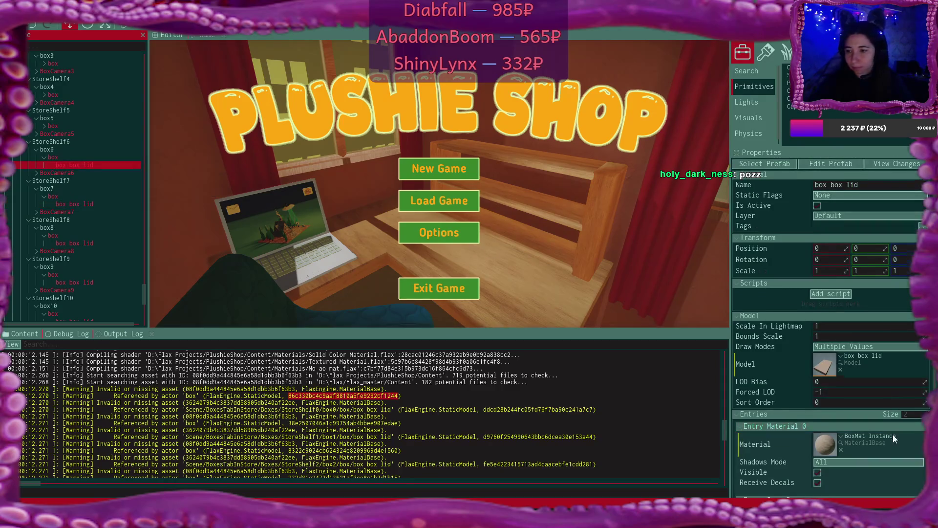
scroll(831, 415, down, 2)
drag(828, 464, 823, 400)
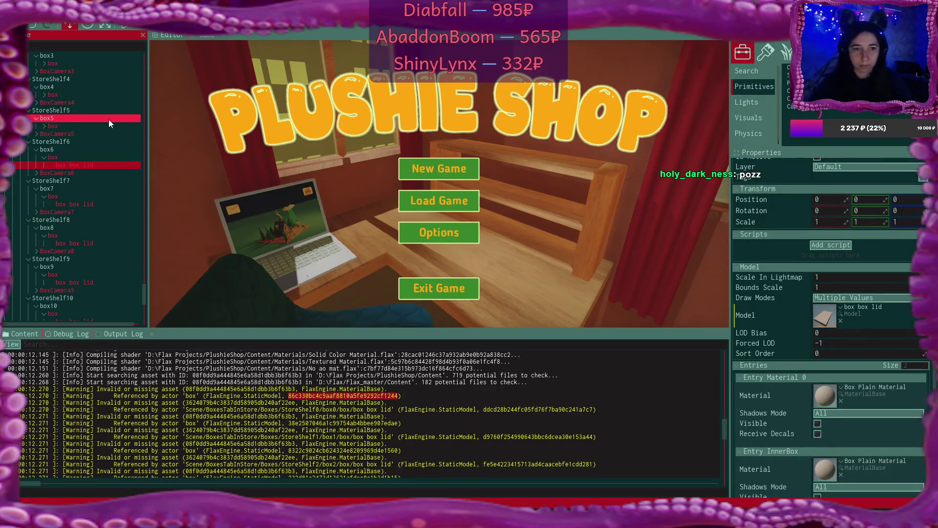
click(44, 126)
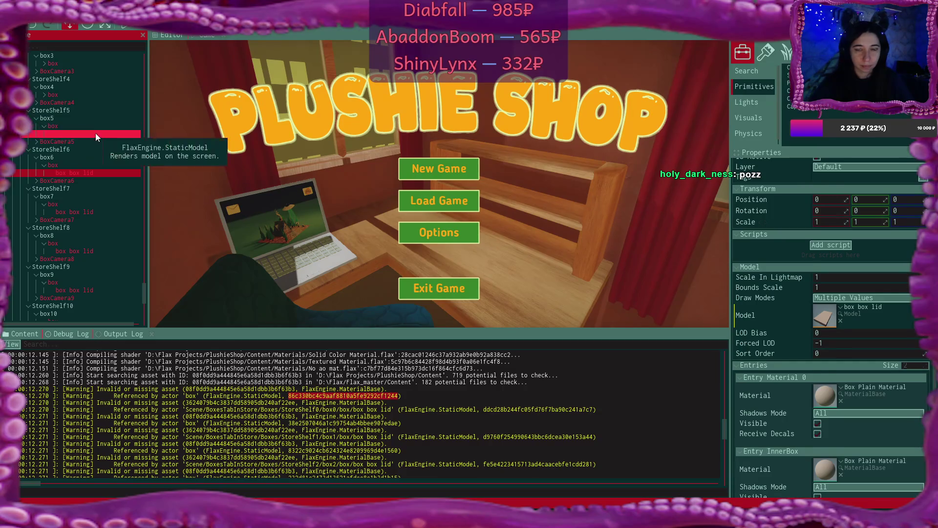
click(95, 133)
scroll(828, 450, down, 2)
drag(826, 463, 825, 397)
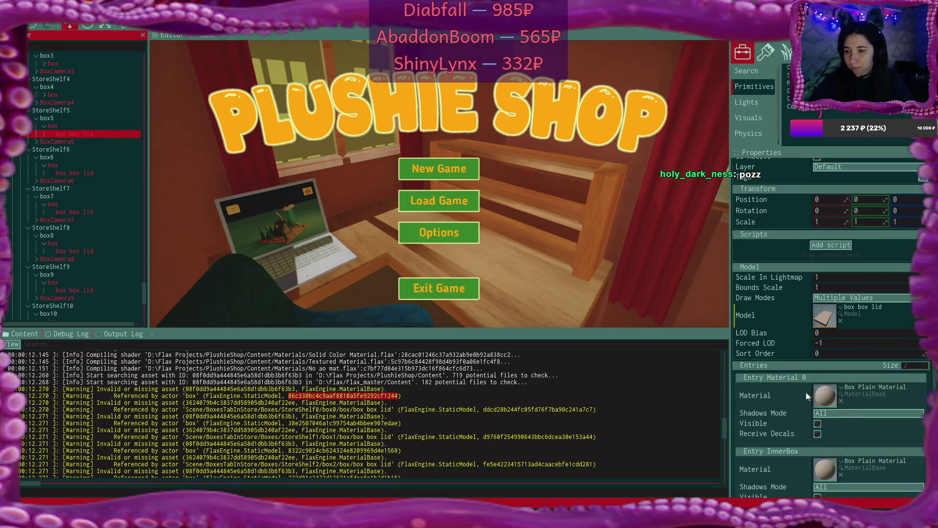
scroll(87, 134, up, 3)
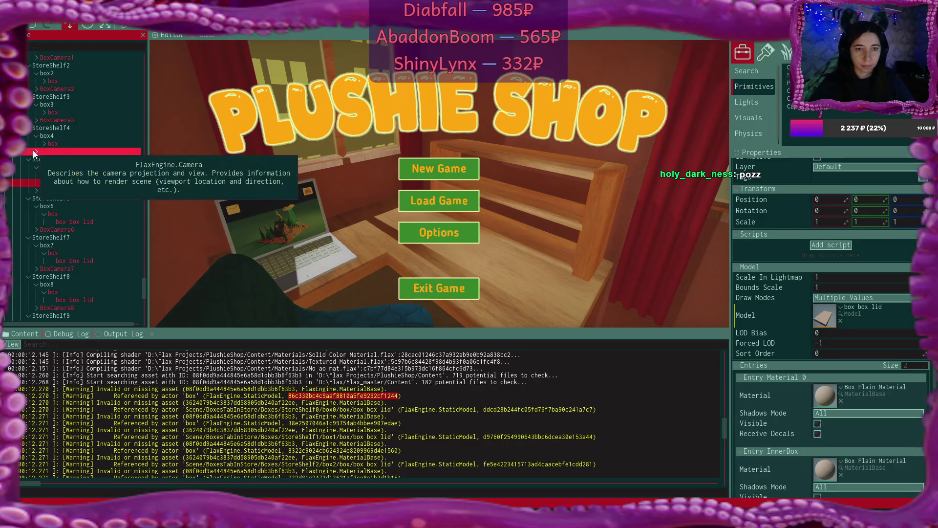
Set Entry Material 0 on the box4 and box3 lids to Box Plain Material
click(60, 151)
double_click(54, 151)
click(36, 150)
click(43, 144)
click(69, 150)
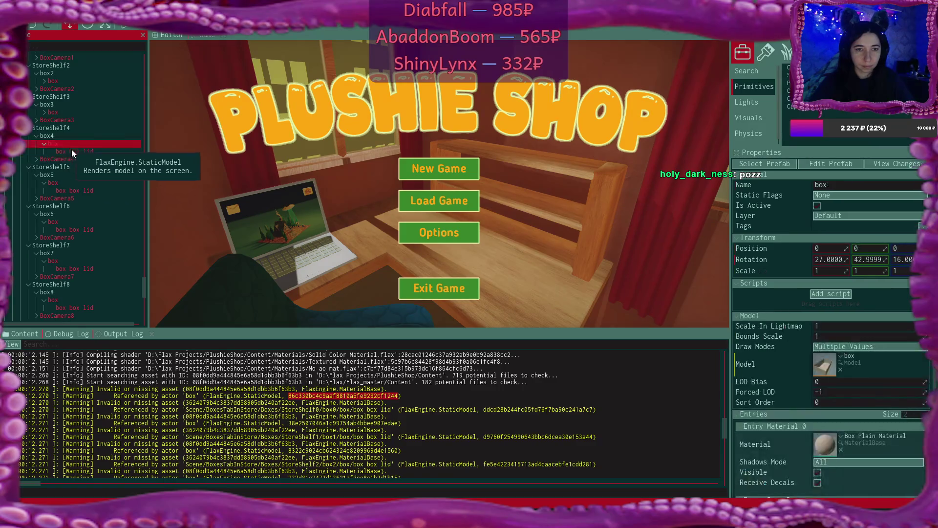
scroll(833, 422, down, 3)
click(841, 379)
scroll(84, 127, up, 2)
click(46, 161)
click(84, 169)
scroll(869, 408, down, 3)
drag(817, 443, 824, 374)
scroll(89, 151, up, 2)
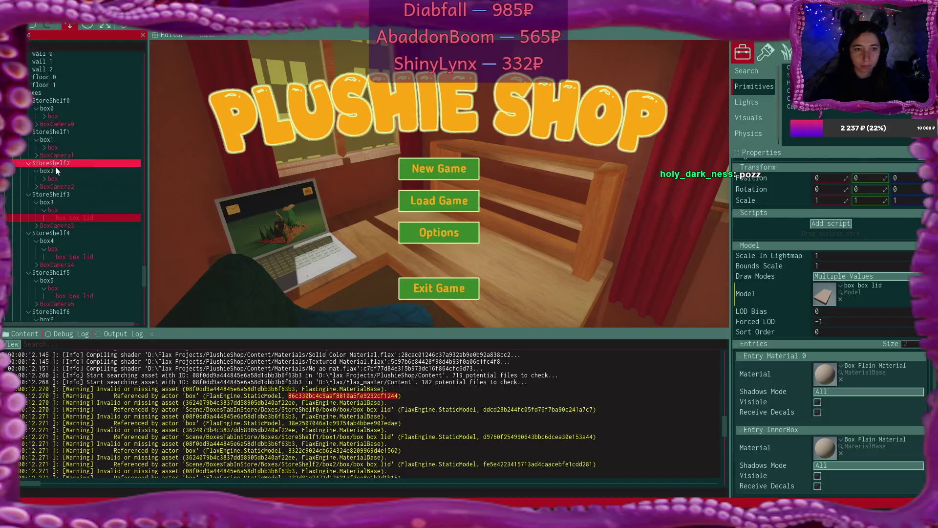
Give the box2, box1 and box0 lids Box Plain Material as Entry Material 0
click(44, 179)
click(72, 186)
scroll(833, 438, down, 3)
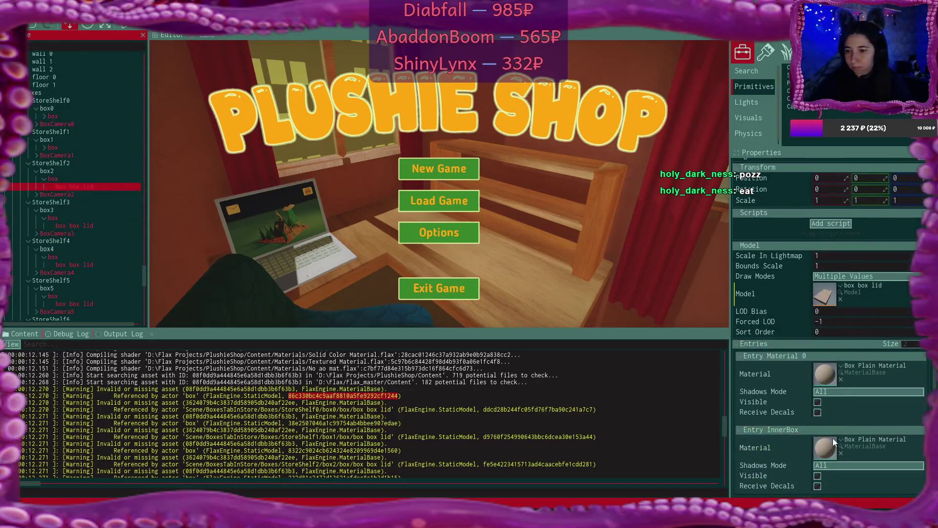
click(44, 147)
click(87, 156)
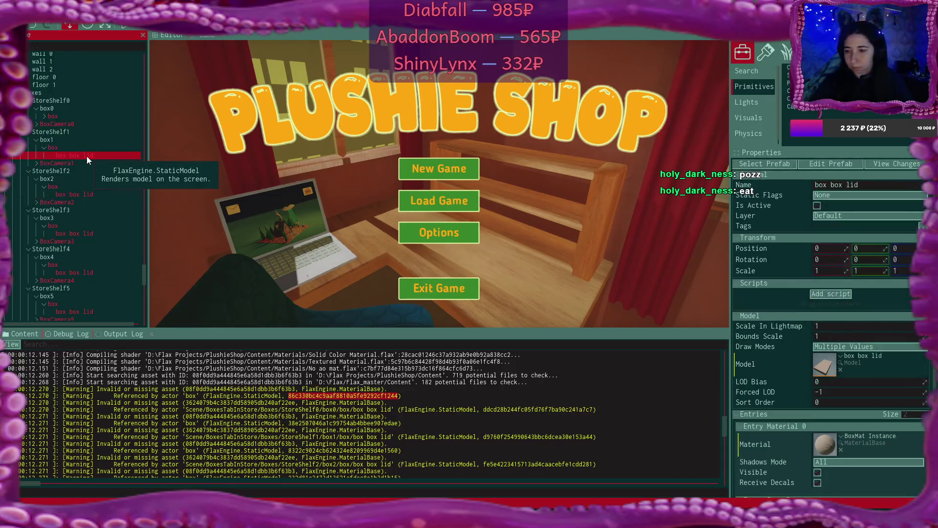
scroll(816, 446, down, 3)
drag(817, 446, 828, 370)
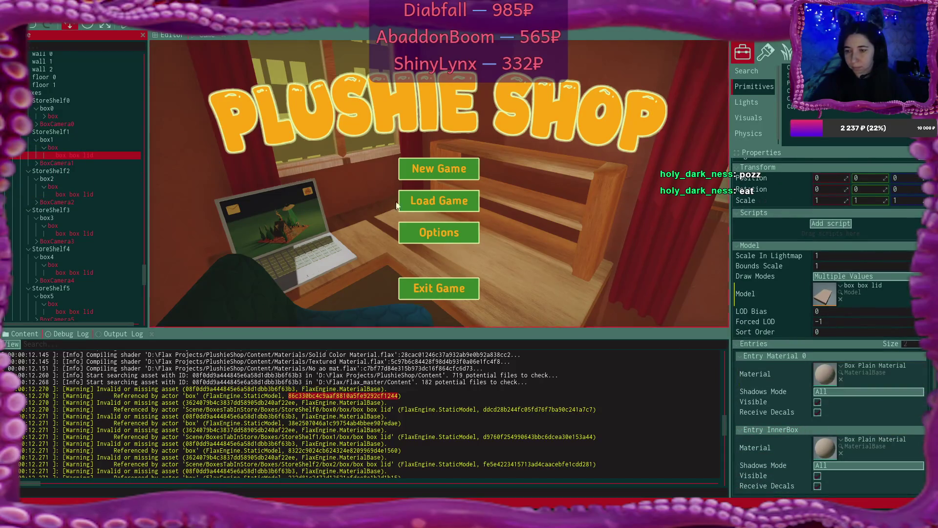
click(44, 117)
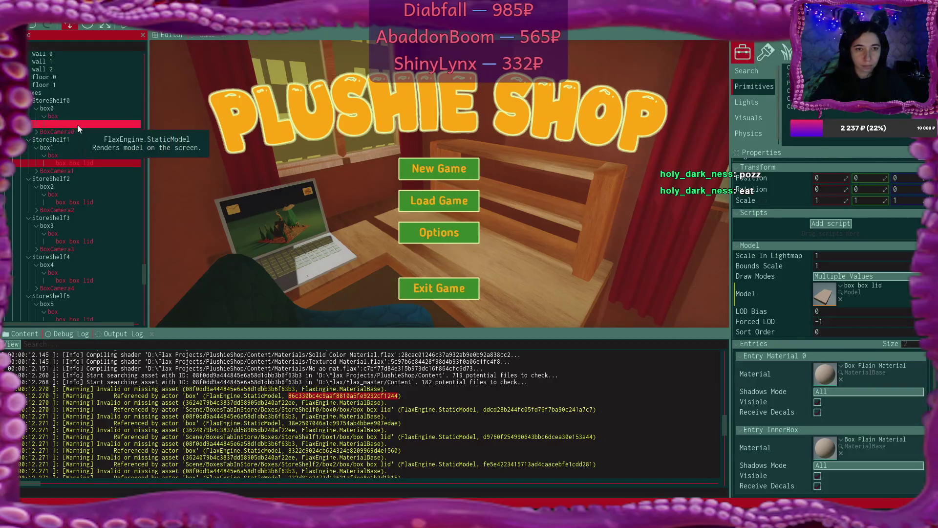
click(78, 124)
scroll(810, 412, down, 3)
mouse_move(825, 453)
mouse_down()
mouse_move(837, 378)
mouse_move(828, 374)
mouse_up()
Save all changes and reload the project from the File menu
click(33, 24)
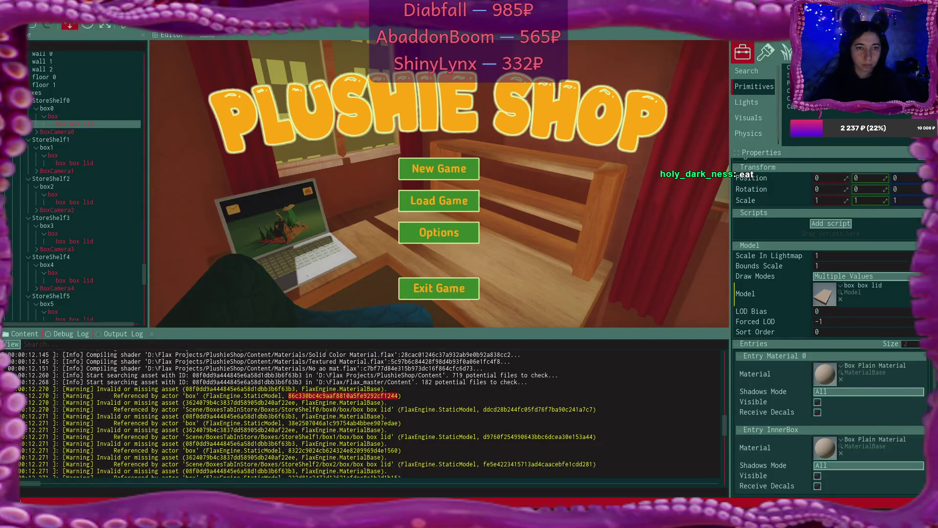
click(31, 14)
click(85, 135)
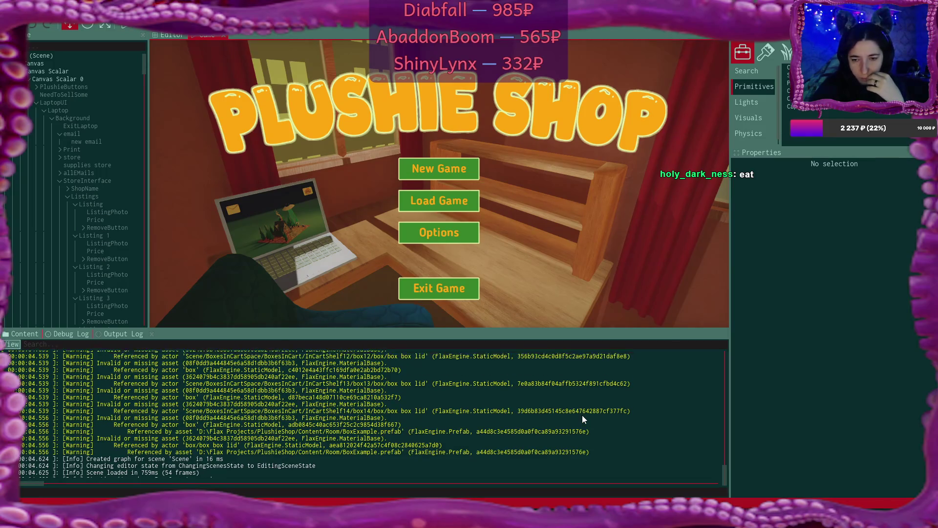
Scroll the Output Log up to the 'Loading scene' lines where the warnings begin
scroll(582, 414, up, 6)
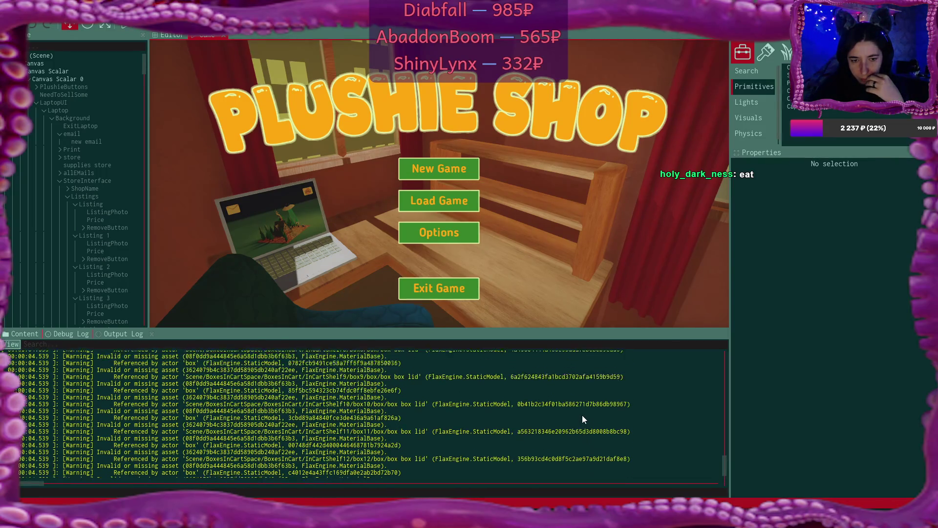
scroll(581, 415, up, 8)
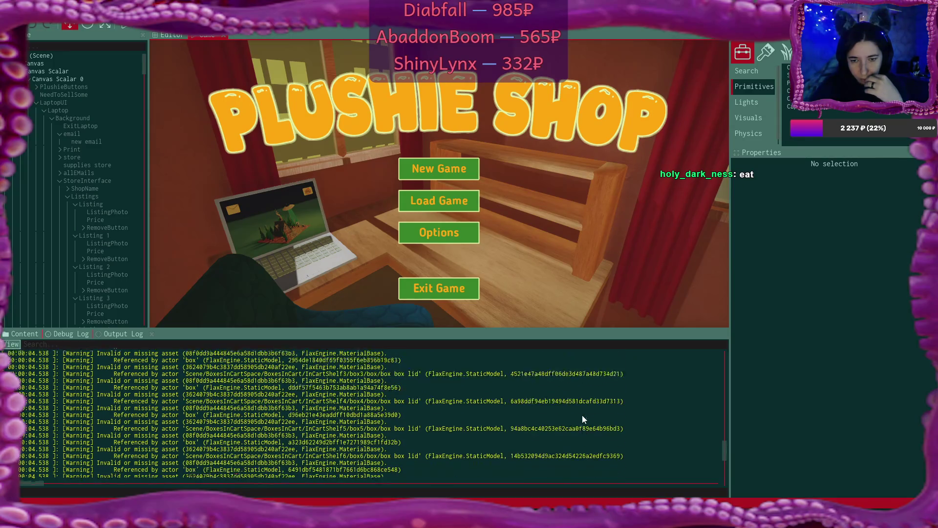
scroll(582, 414, up, 5)
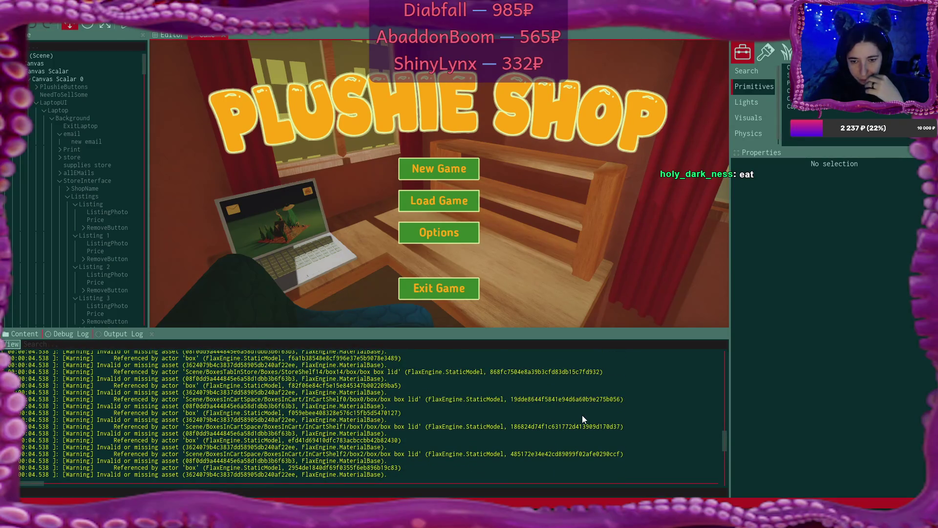
scroll(582, 416, up, 7)
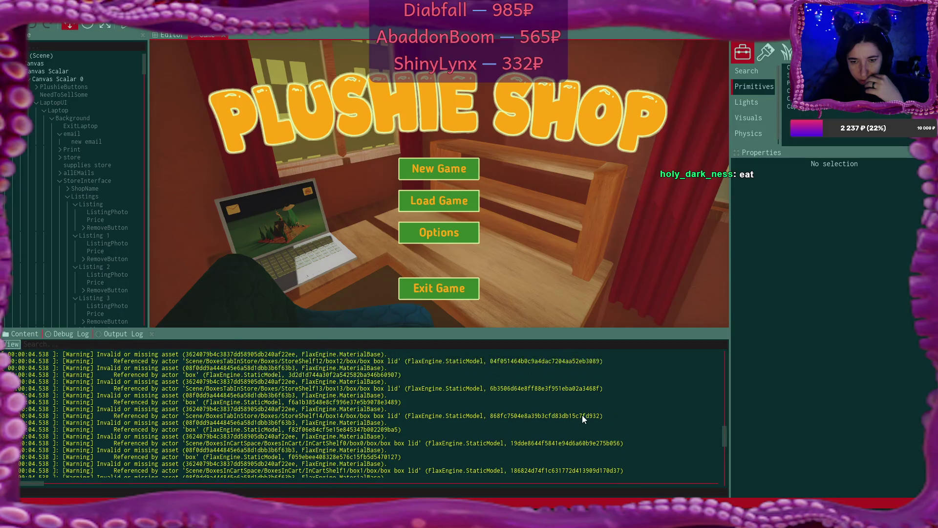
scroll(582, 416, up, 7)
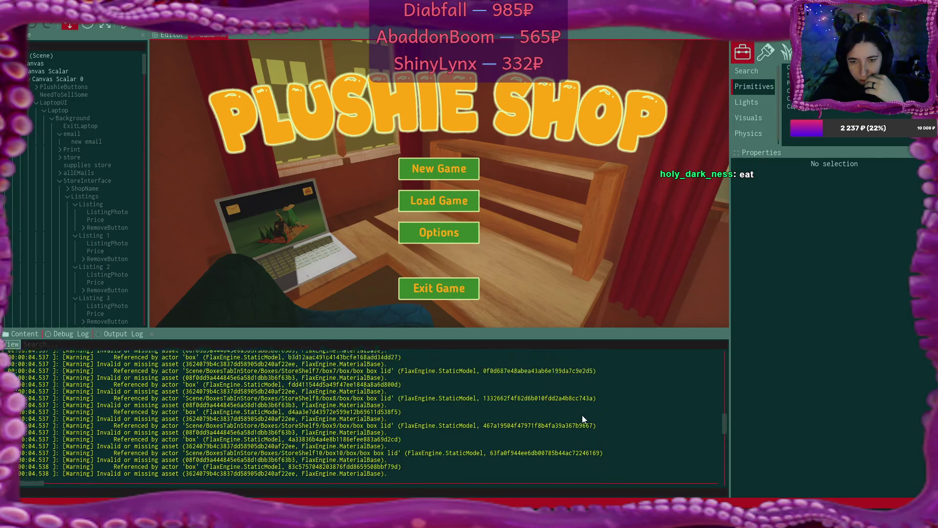
scroll(582, 415, up, 6)
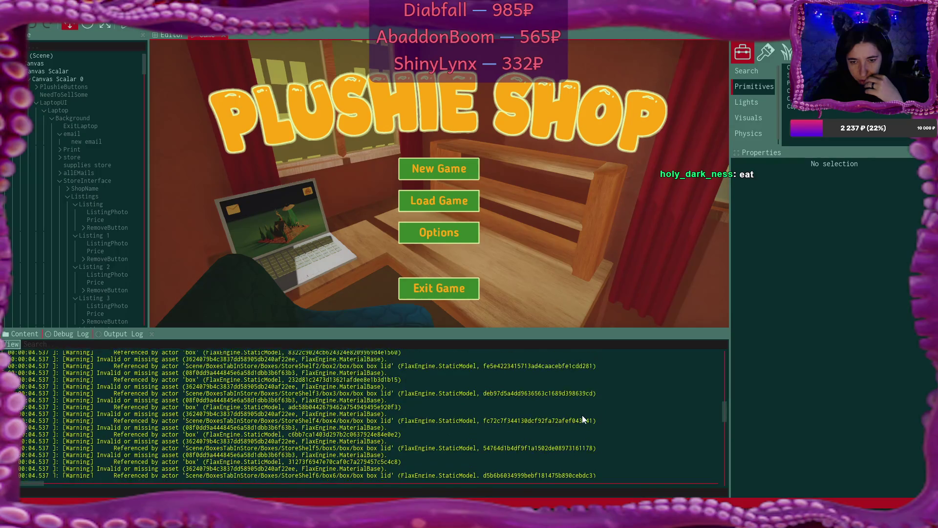
scroll(540, 416, up, 1)
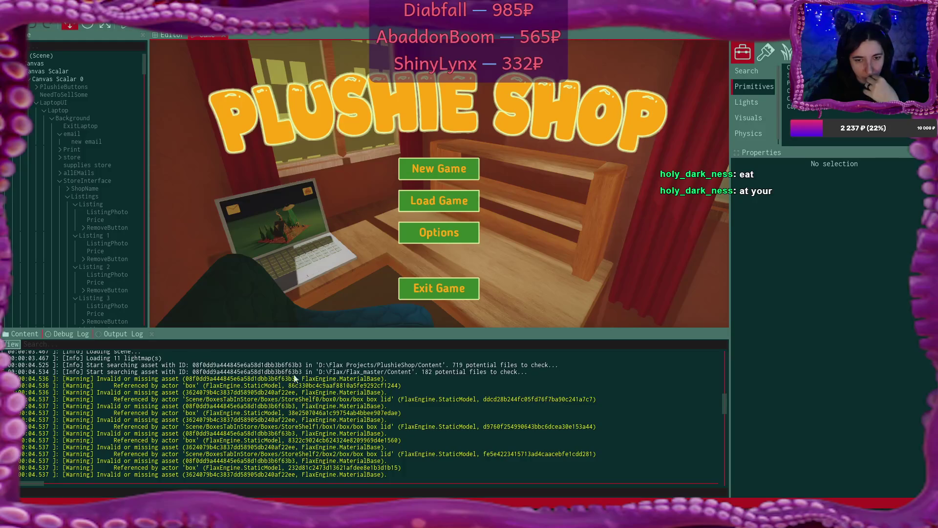
Copy the missing asset and box actor IDs from the log, filter by the ID, then clear the filter
drag(185, 379, 284, 383)
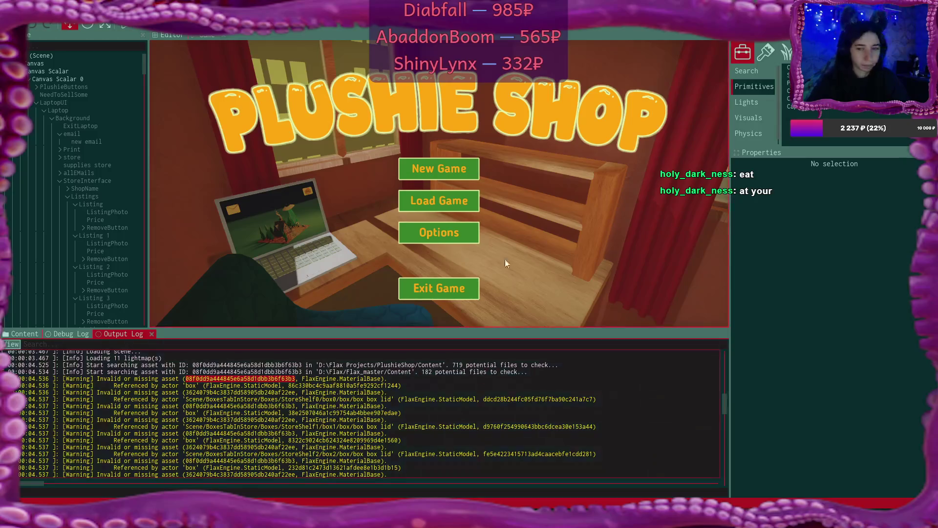
click(526, 183)
key(ctrl+v)
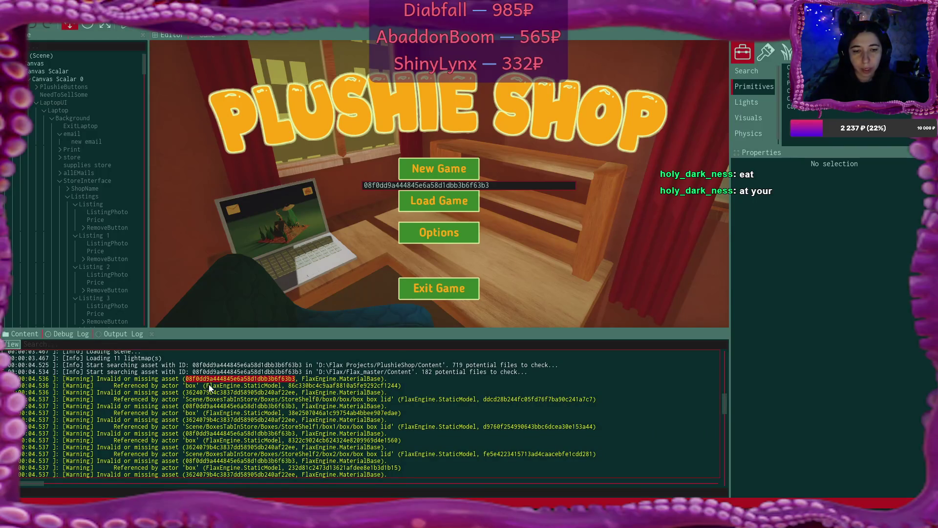
drag(288, 385, 396, 385)
click(360, 385)
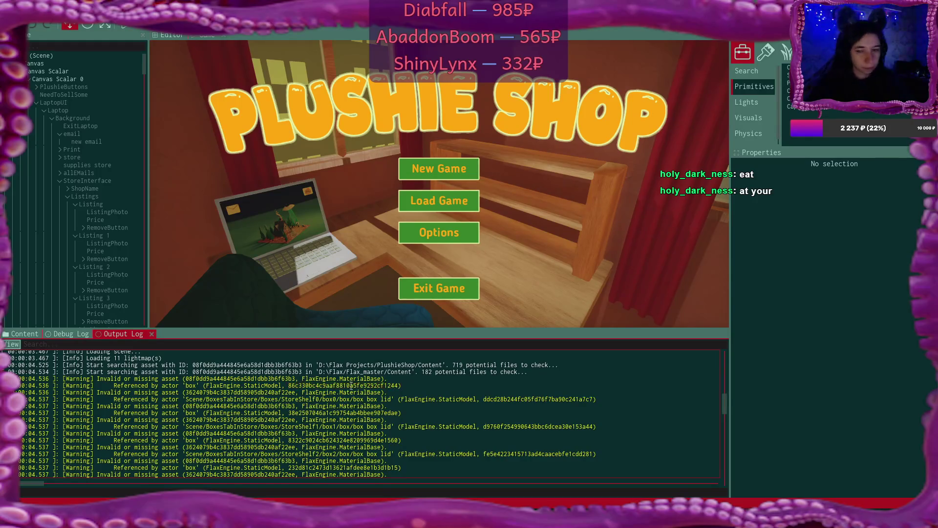
mouse_move(289, 385)
mouse_down()
mouse_move(344, 386)
mouse_move(19, 385)
mouse_move(400, 384)
mouse_up()
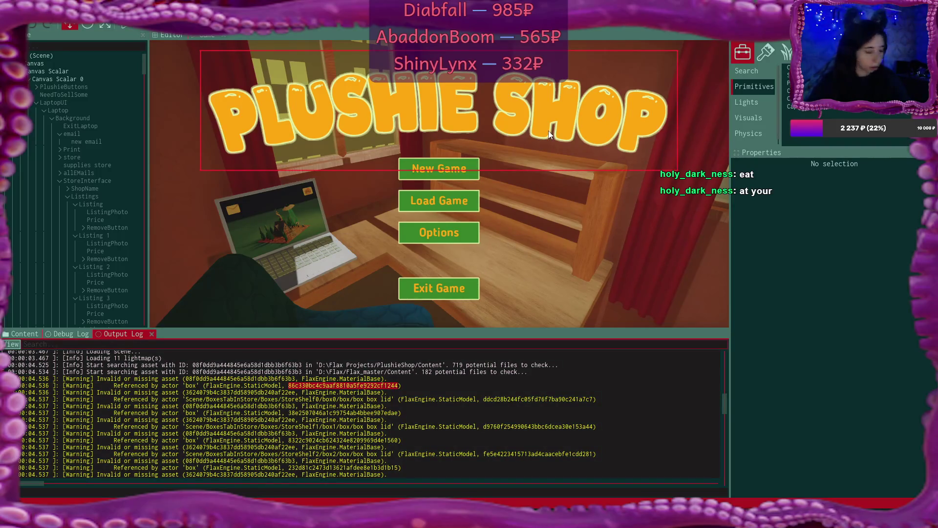
key(ctrl+v)
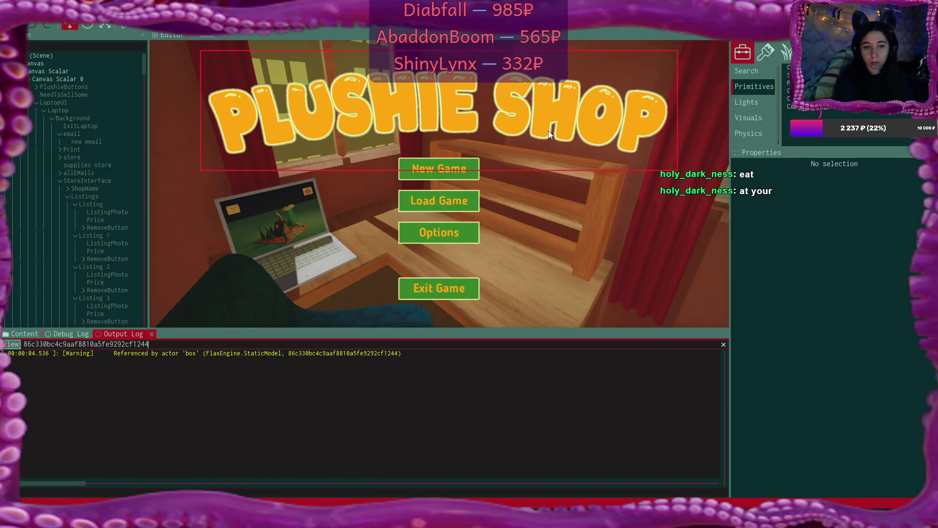
key(ctrl+a)
key(BackSpace)
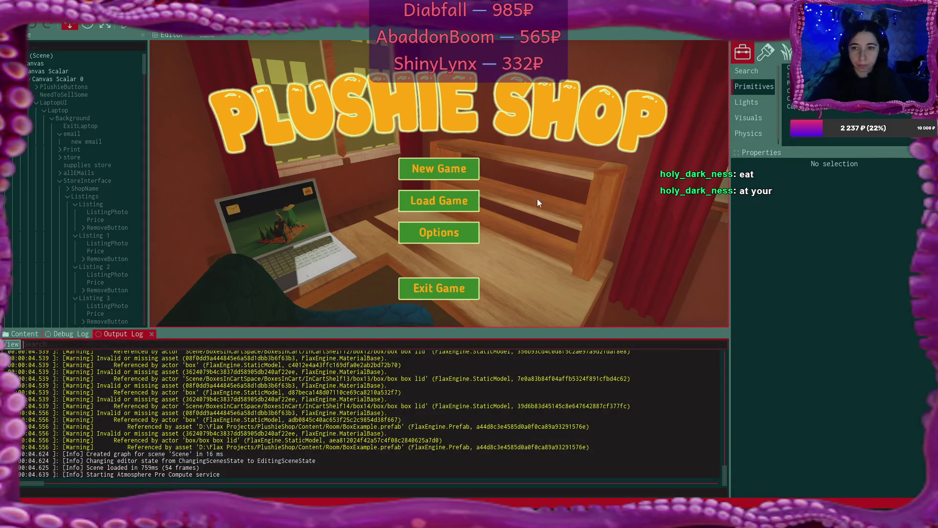
Paste the actor ID into the find-by-ID search and jump to the box actor
click(169, 35)
click(210, 35)
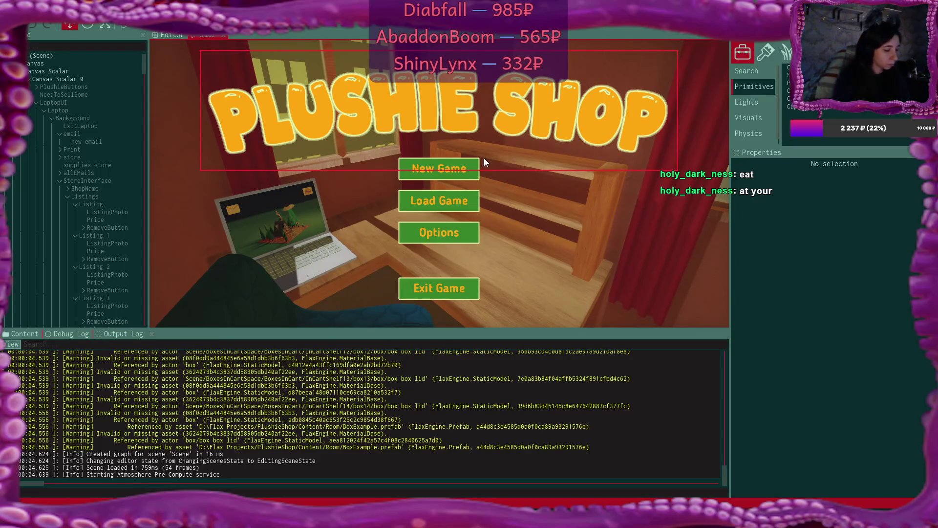
key(ctrl+v)
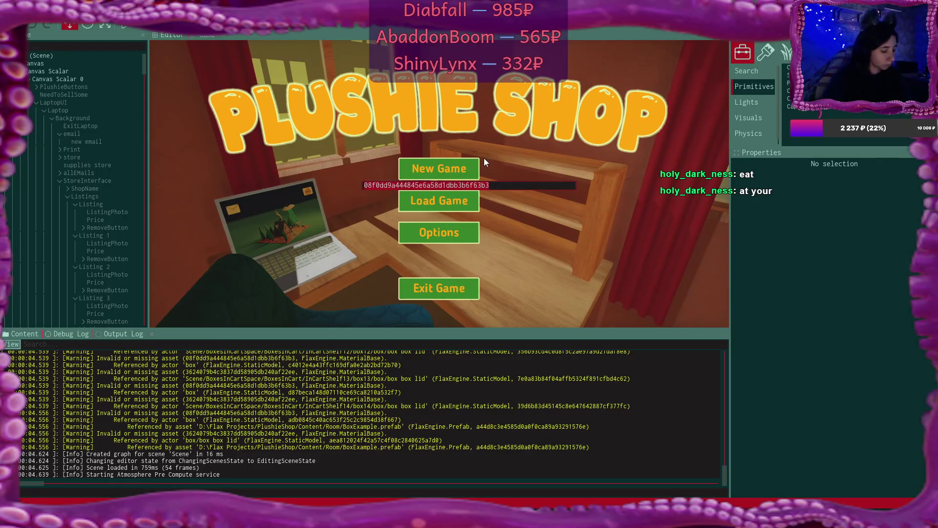
key(Return)
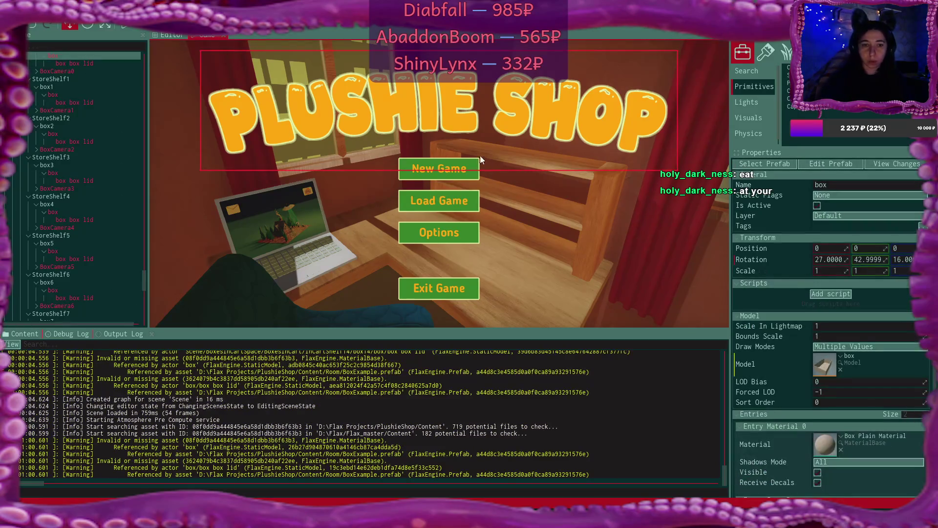
scroll(837, 327, down, 3)
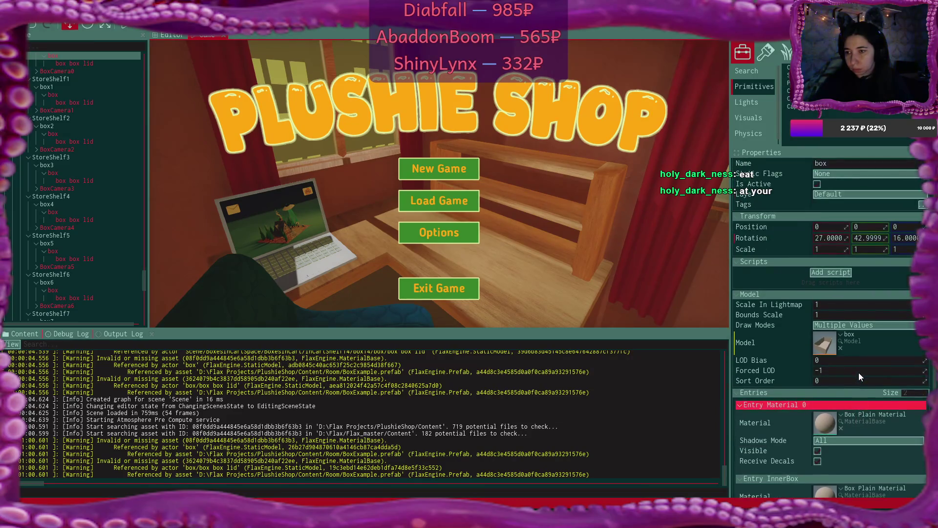
double_click(828, 298)
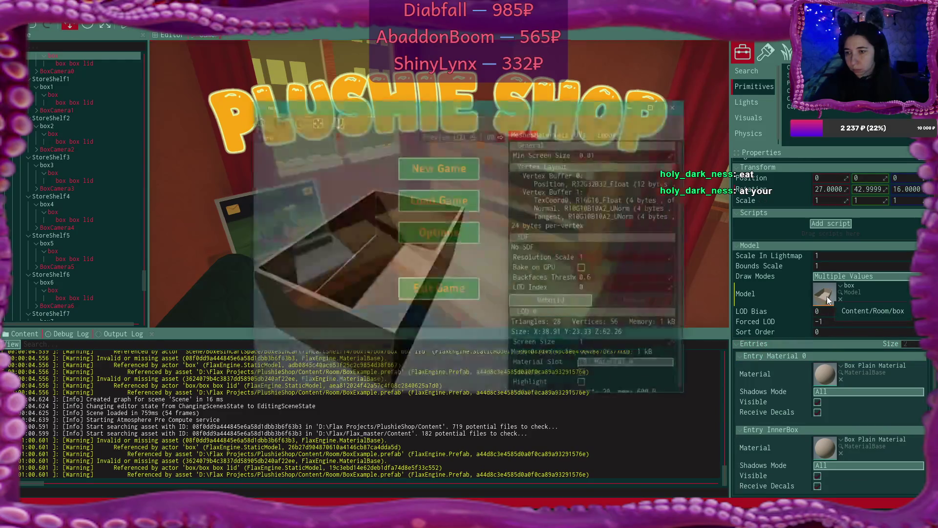
click(554, 134)
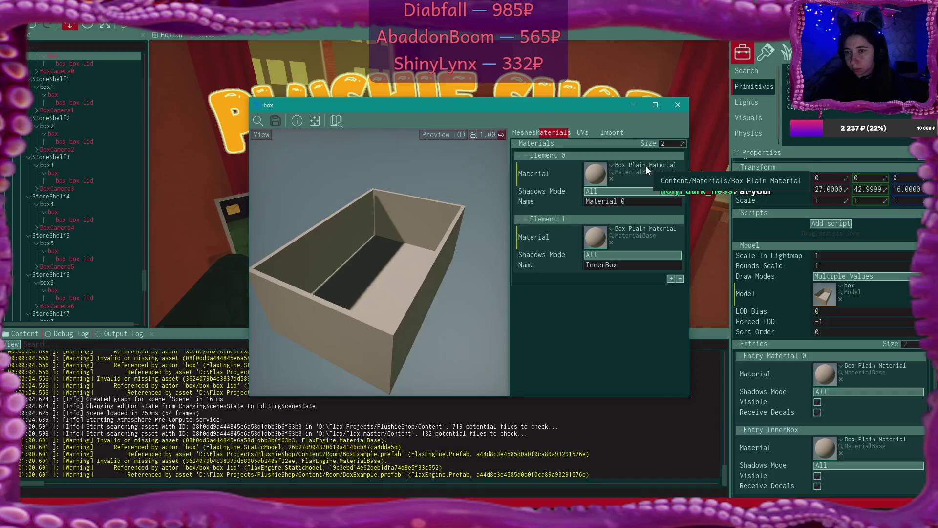
double_click(593, 173)
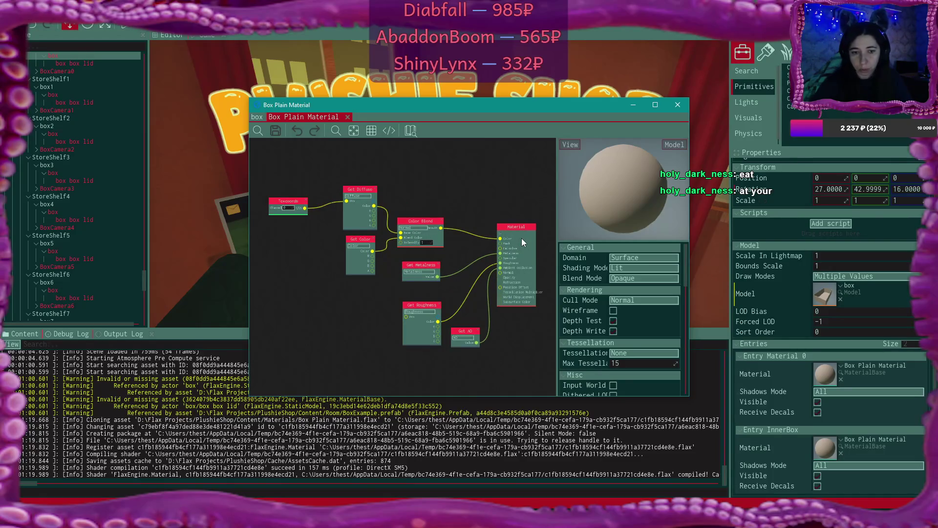
click(677, 105)
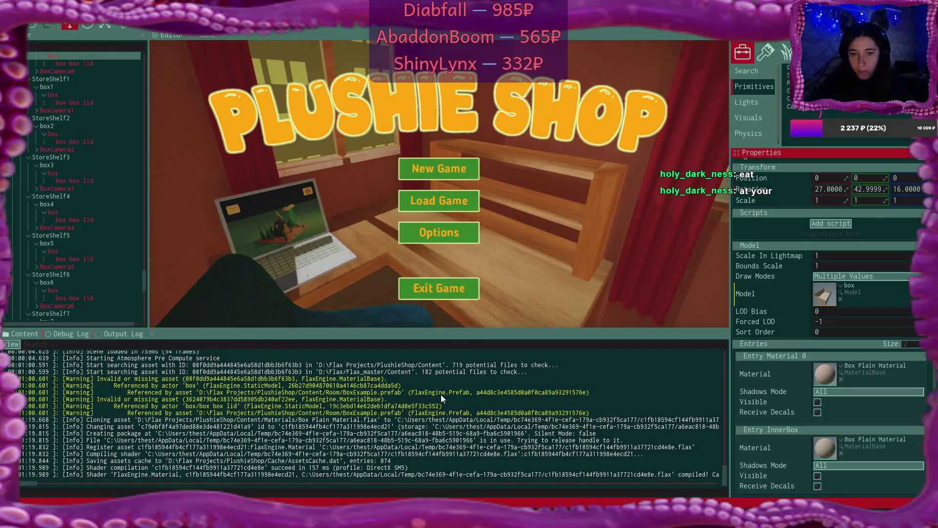
Check the Debug Log, then browse PlushieShop > Content > Room in the Content panel
scroll(440, 394, up, 2)
scroll(441, 399, up, 1)
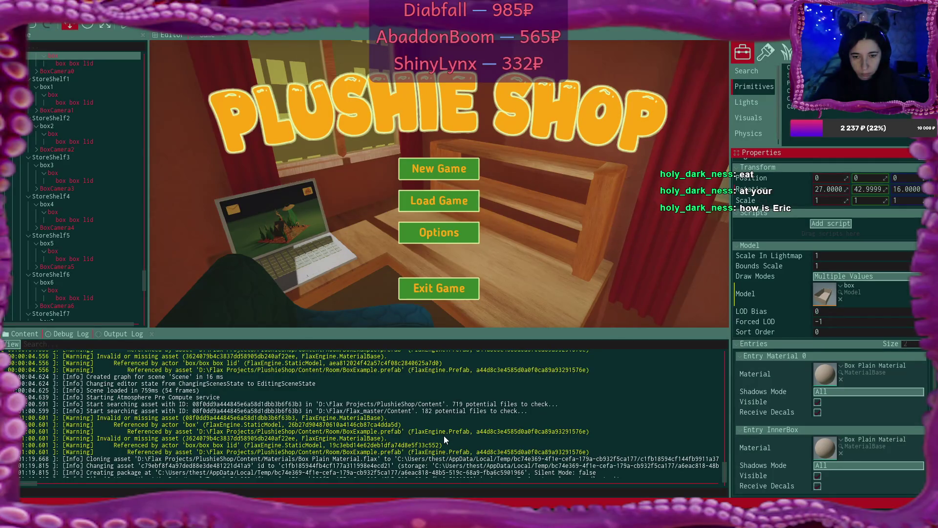
click(69, 333)
click(22, 333)
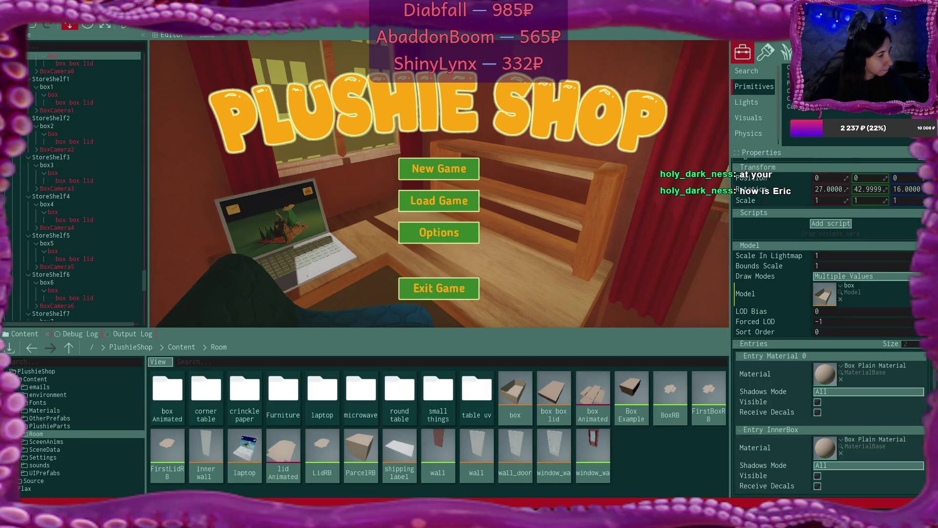
key(XF86AudioLowerVolume)
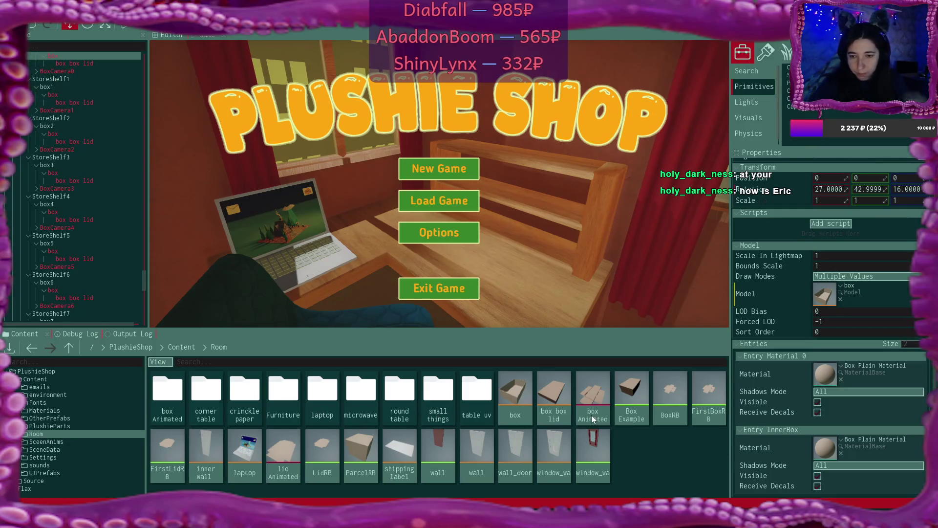
In the Box Example prefab, inspect the box box lid model's materials, then close it
double_click(634, 385)
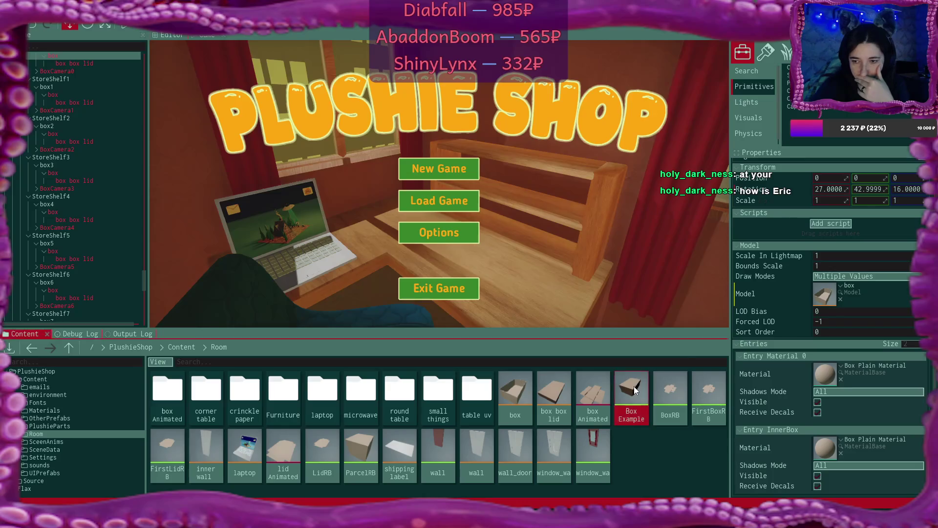
scroll(628, 298, down, 3)
scroll(628, 299, down, 2)
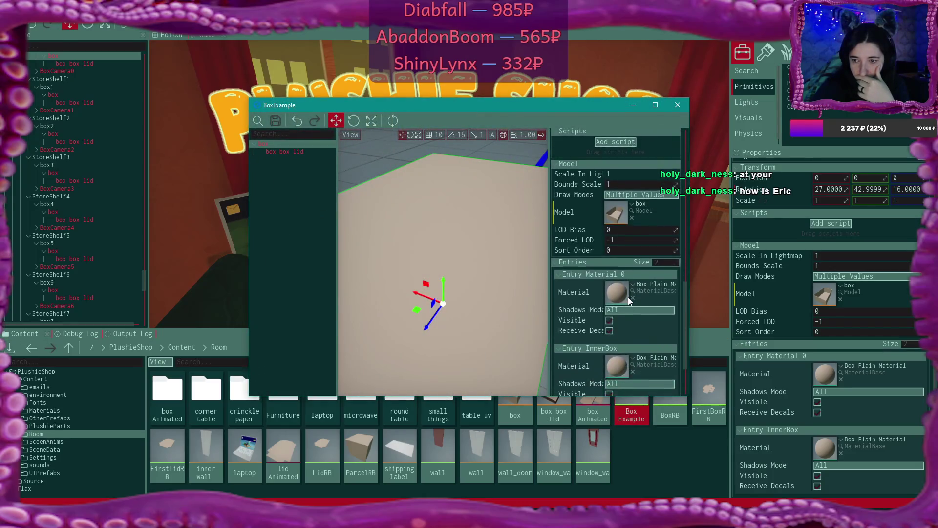
click(300, 152)
scroll(640, 303, up, 2)
scroll(640, 303, up, 1)
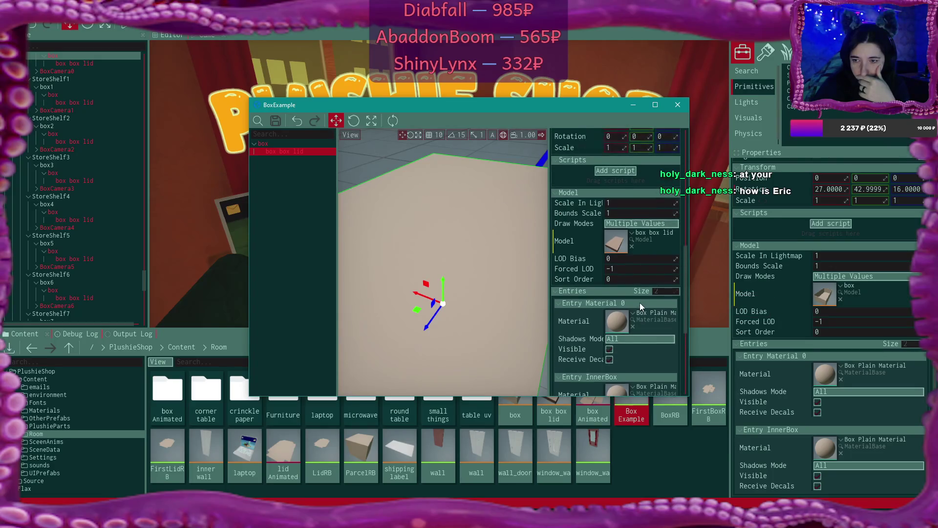
double_click(620, 242)
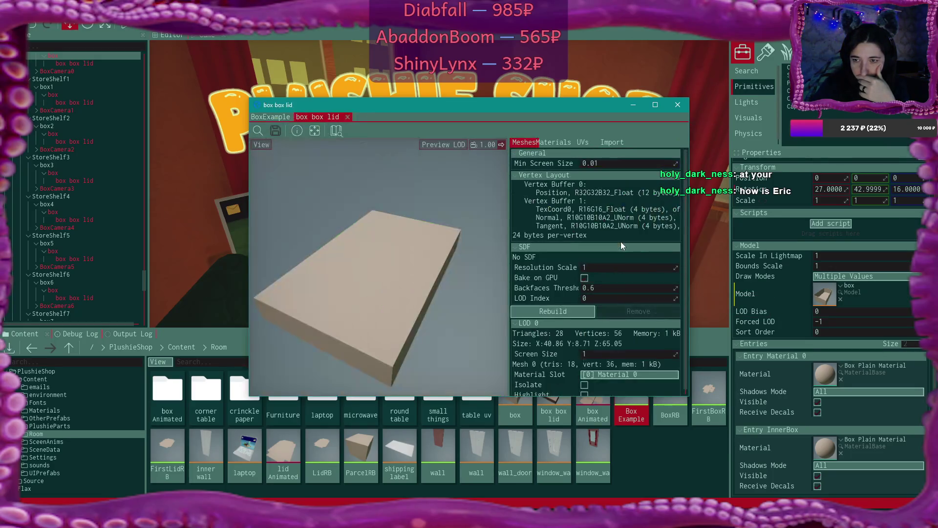
click(557, 142)
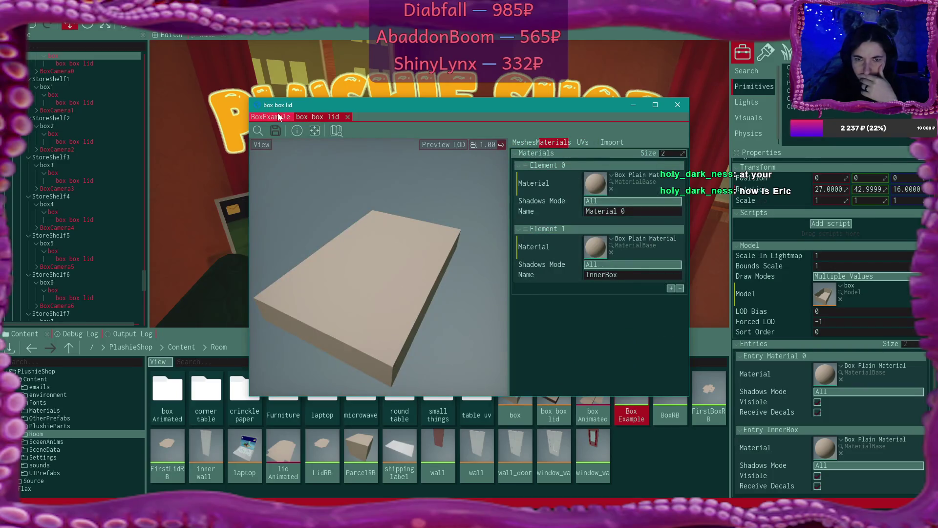
click(271, 117)
scroll(602, 209, up, 3)
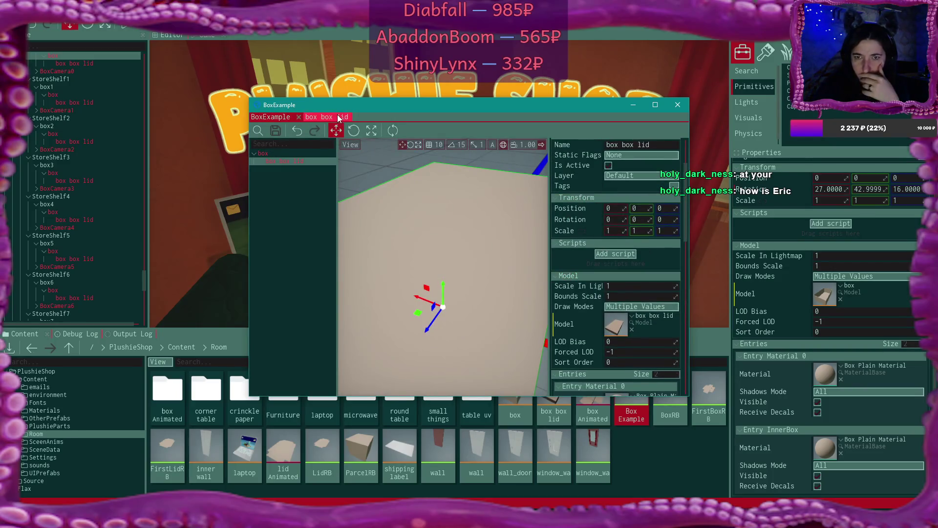
click(322, 116)
click(346, 118)
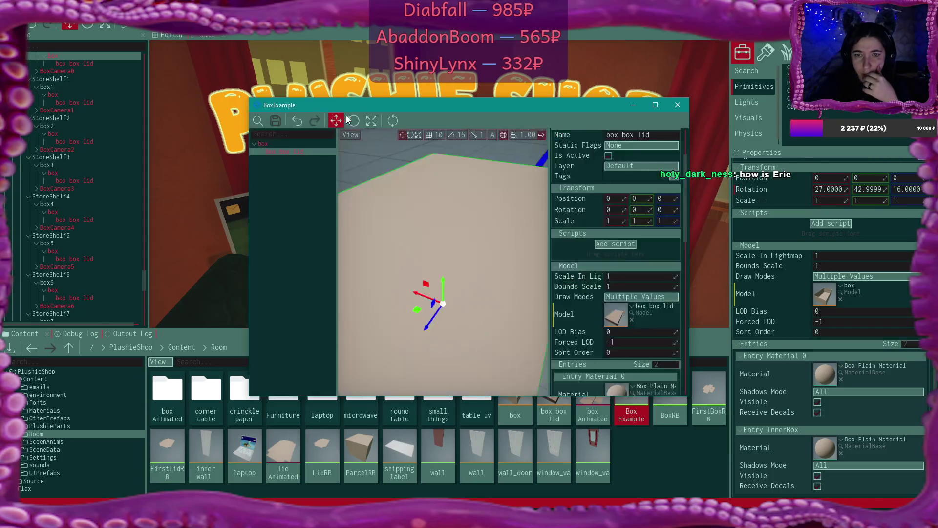
Inspect the box model's materials, close the prefab and model windows, and show the Output Log
click(263, 144)
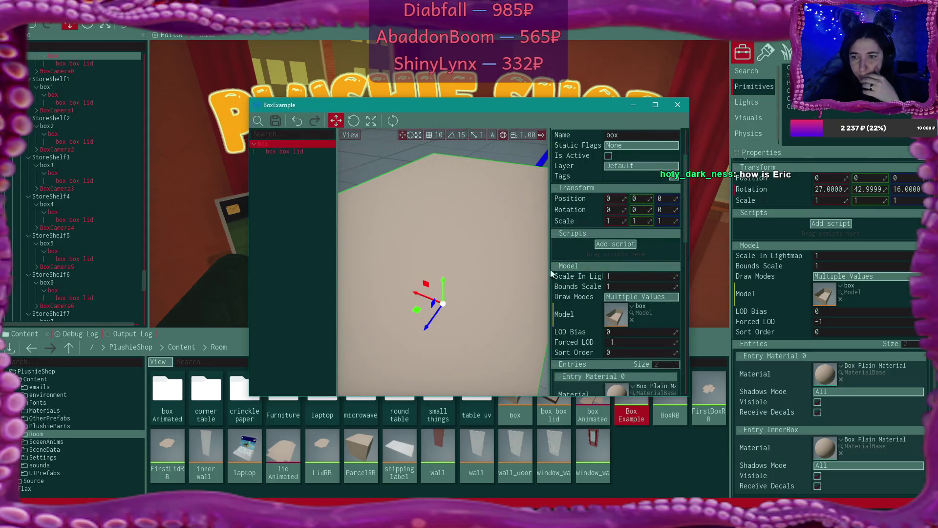
double_click(622, 314)
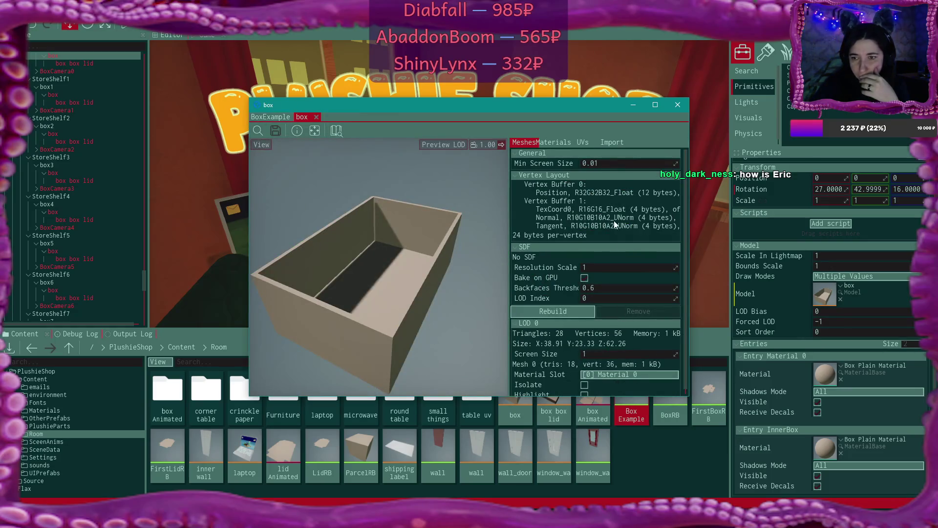
click(558, 142)
click(273, 118)
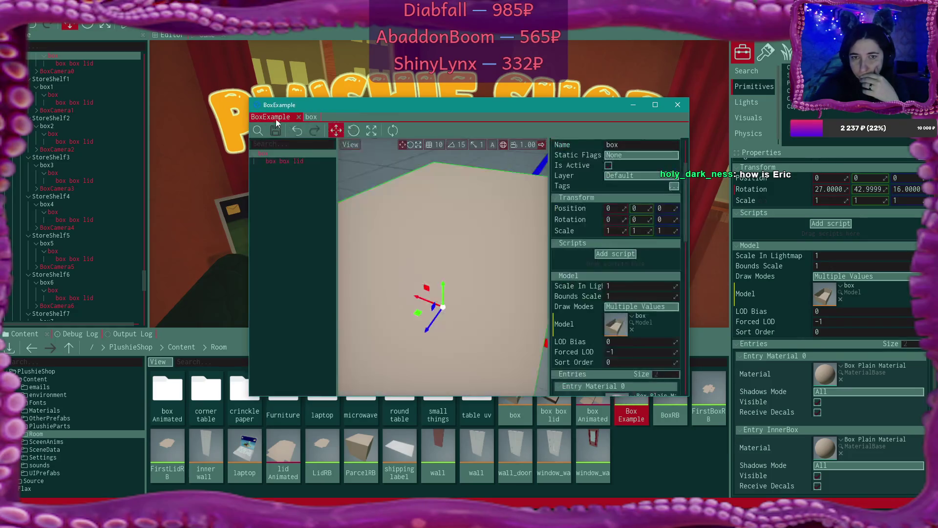
click(298, 118)
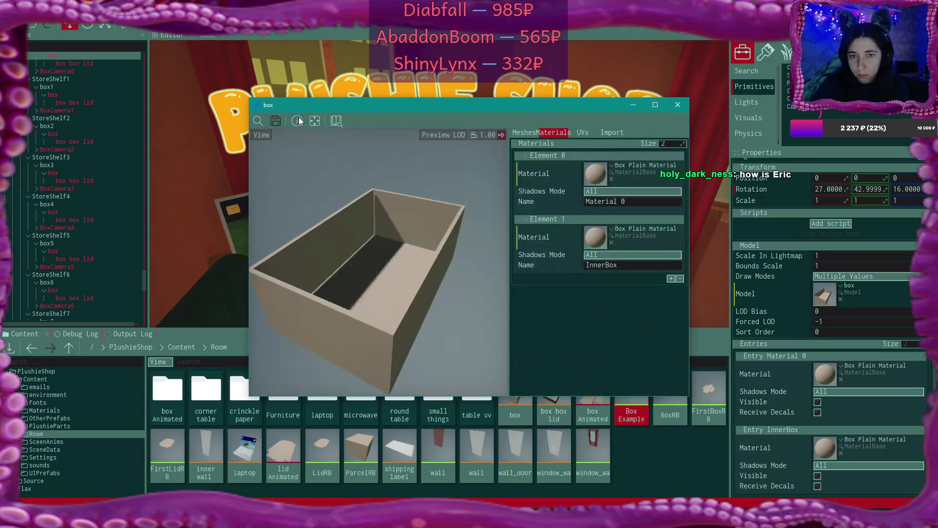
click(678, 104)
click(123, 334)
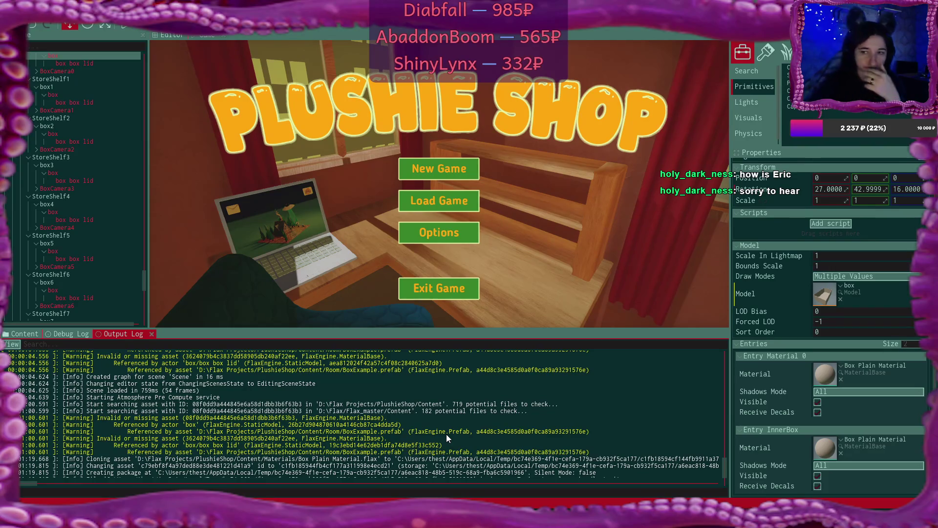
Regenerate the scripts project files and reload the project
click(29, 14)
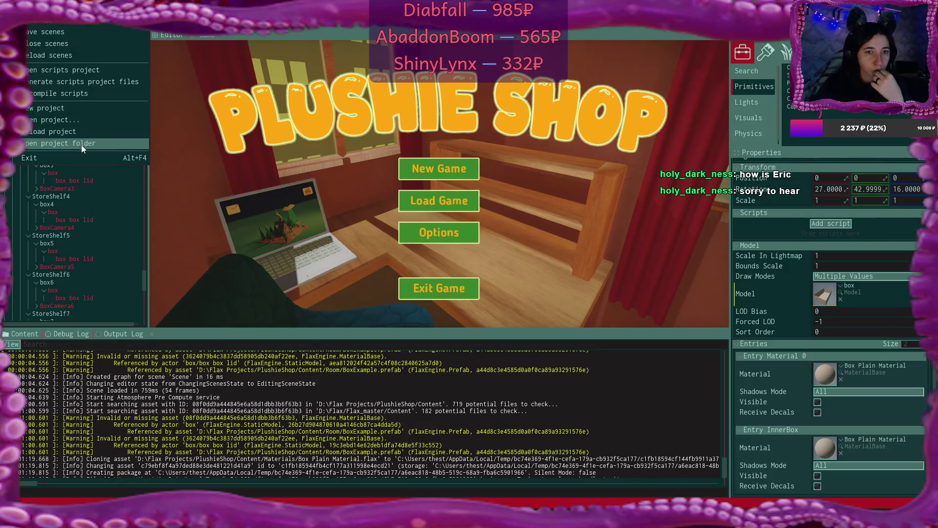
click(89, 83)
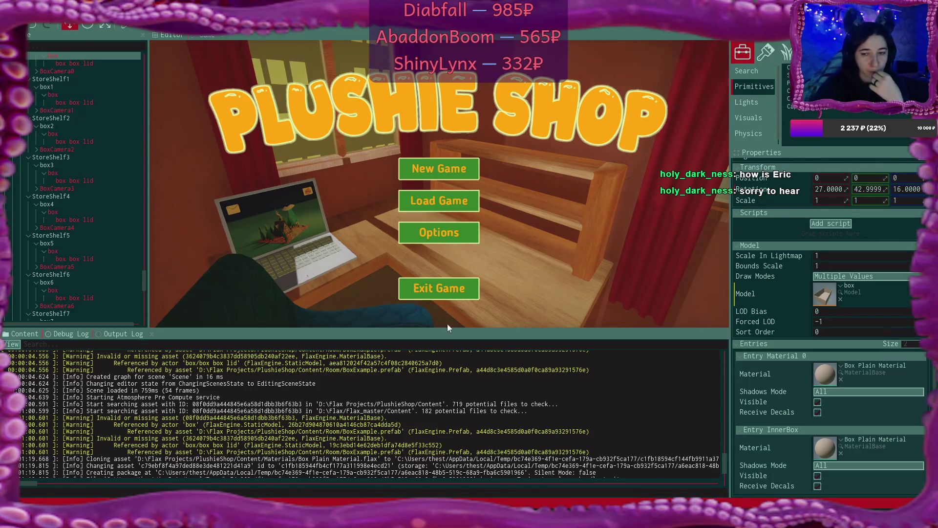
mouse_move(729, 463)
mouse_down()
mouse_move(728, 479)
mouse_move(709, 396)
mouse_up()
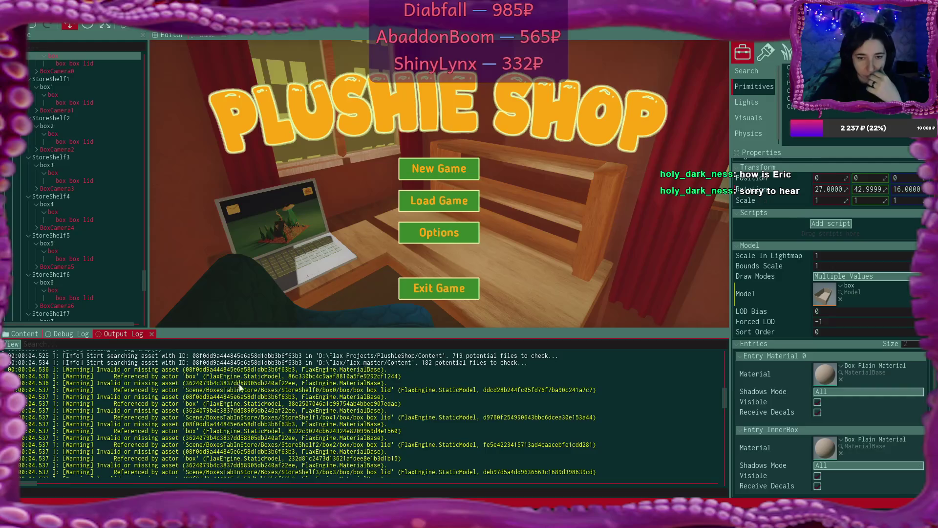
click(13, 17)
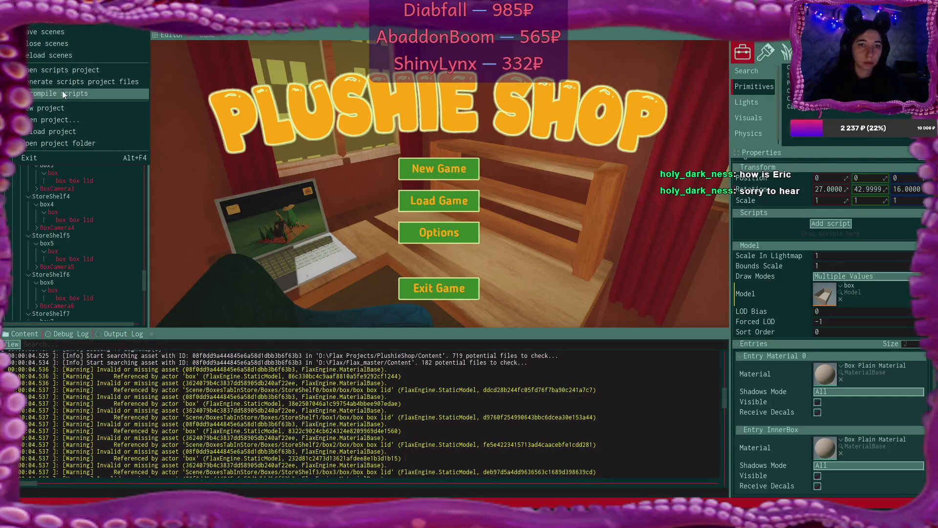
click(70, 130)
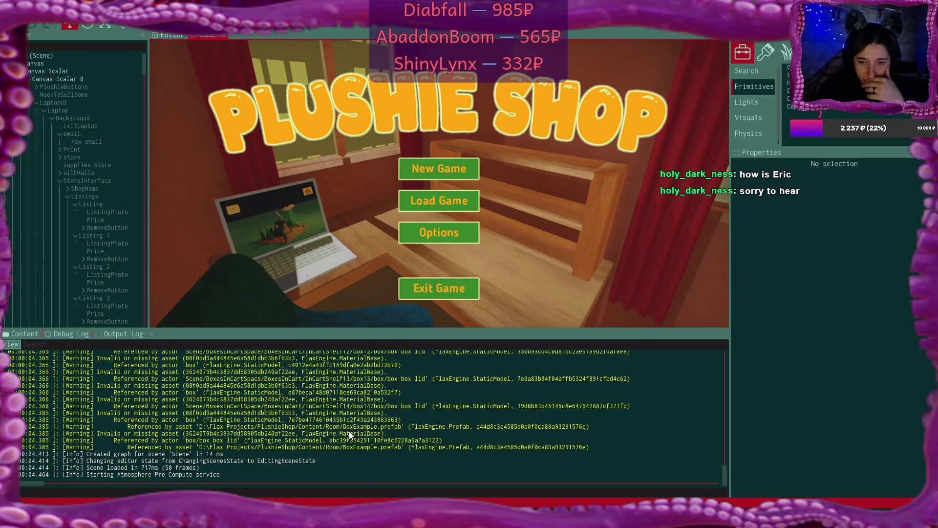
Filter the Output Log by the missing asset ID and return to the Content browser
scroll(349, 433, up, 1)
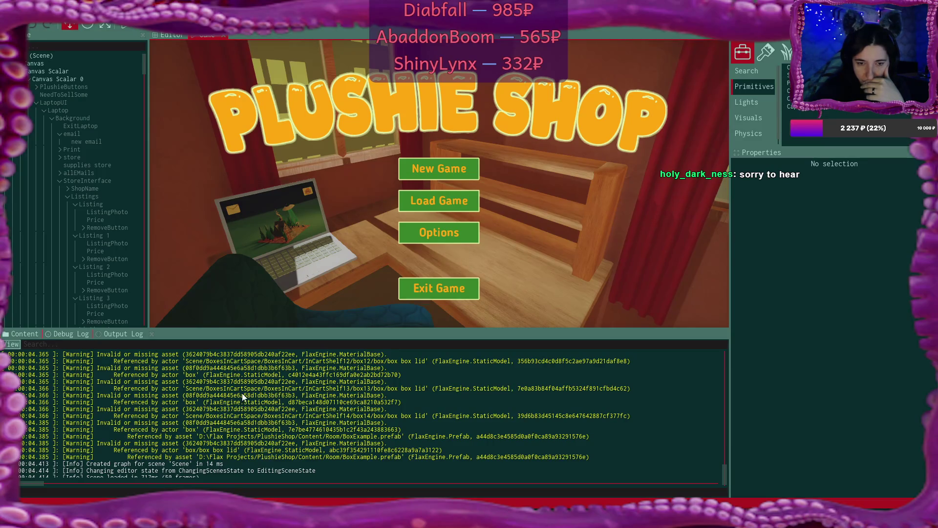
drag(185, 394, 296, 397)
key(ctrl+c)
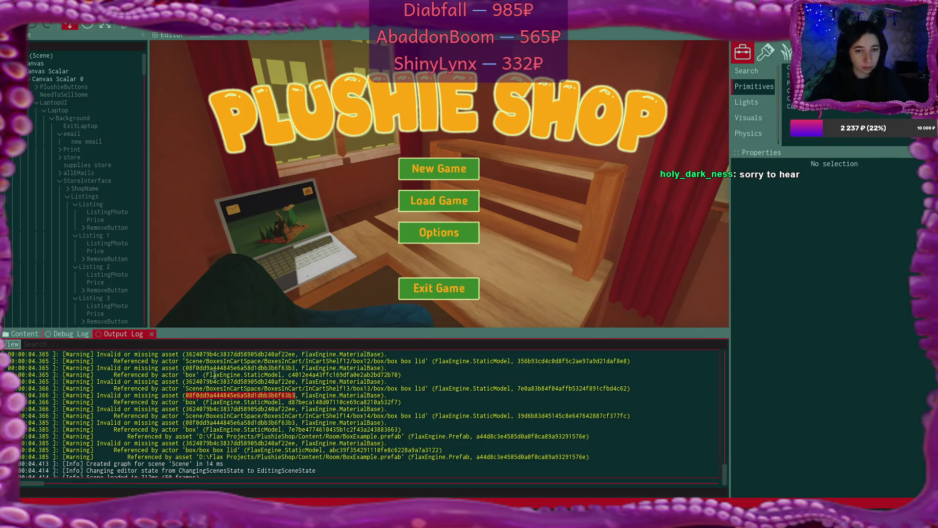
click(57, 333)
click(133, 332)
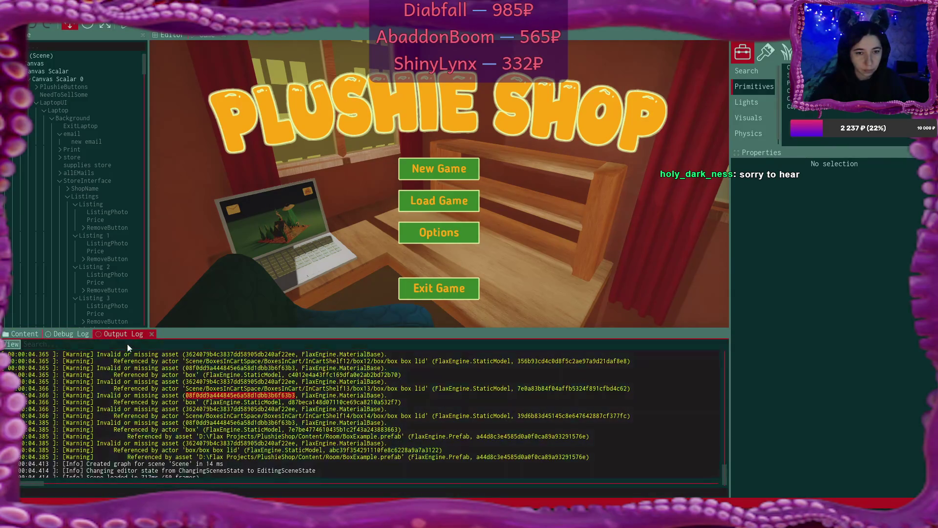
click(125, 344)
key(ctrl+v)
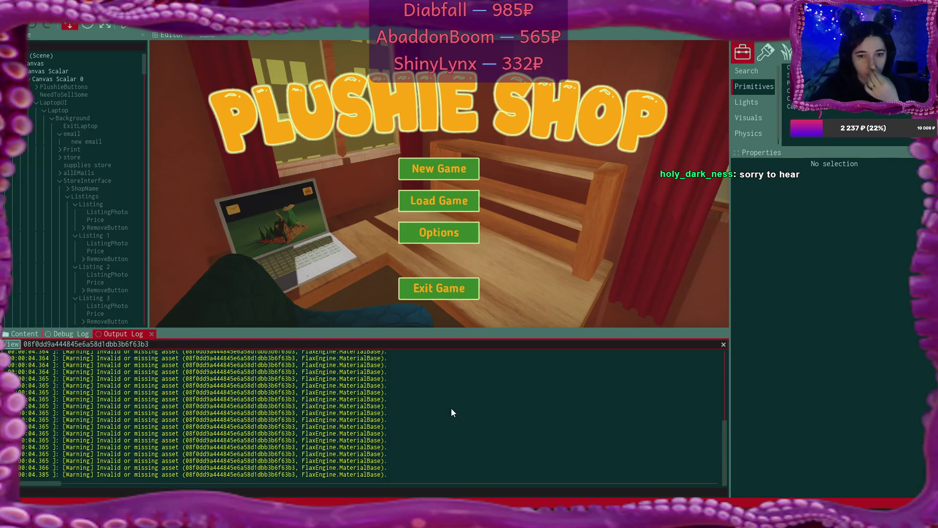
scroll(451, 412, up, 5)
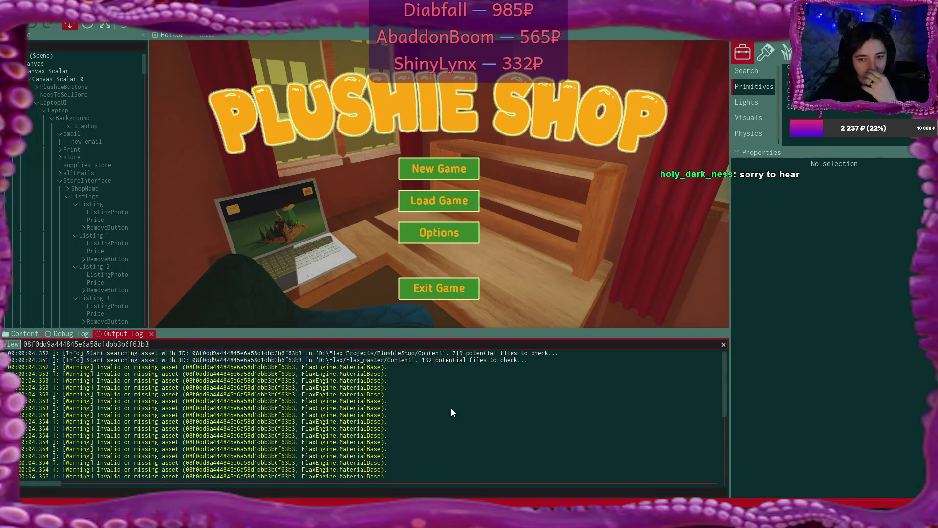
click(24, 333)
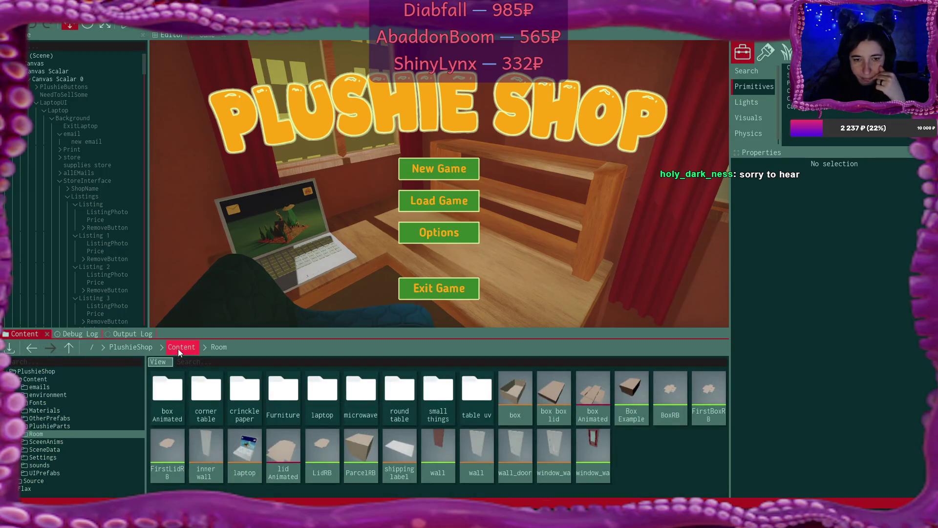
Open the BoxMat Instance material from the Materials folder for inspection and close it
click(179, 346)
double_click(285, 408)
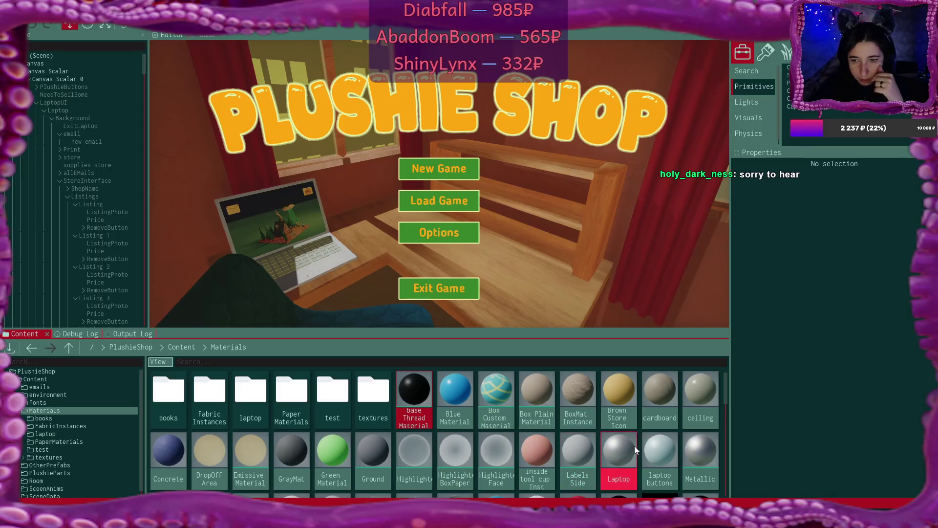
double_click(576, 388)
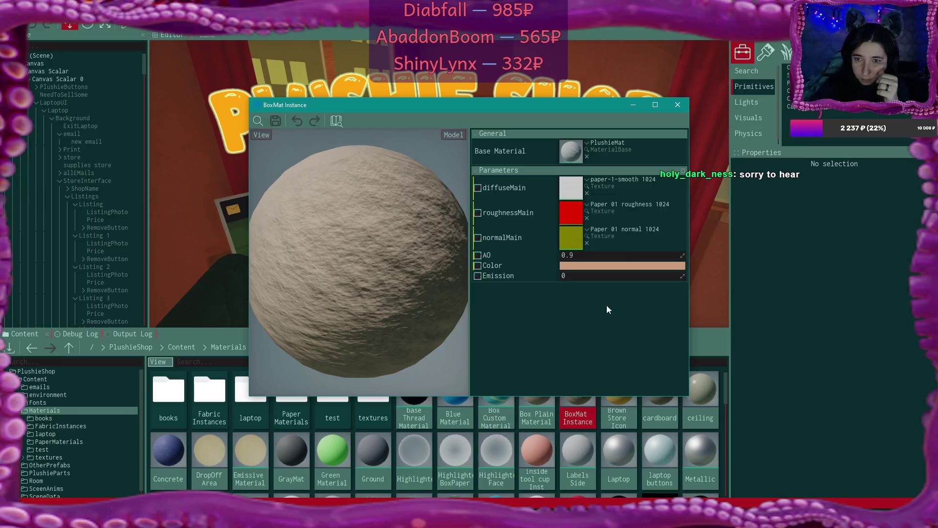
click(678, 105)
Inspect Box Plain Material, close it, and go back up to the Content folder
scroll(590, 397, down, 5)
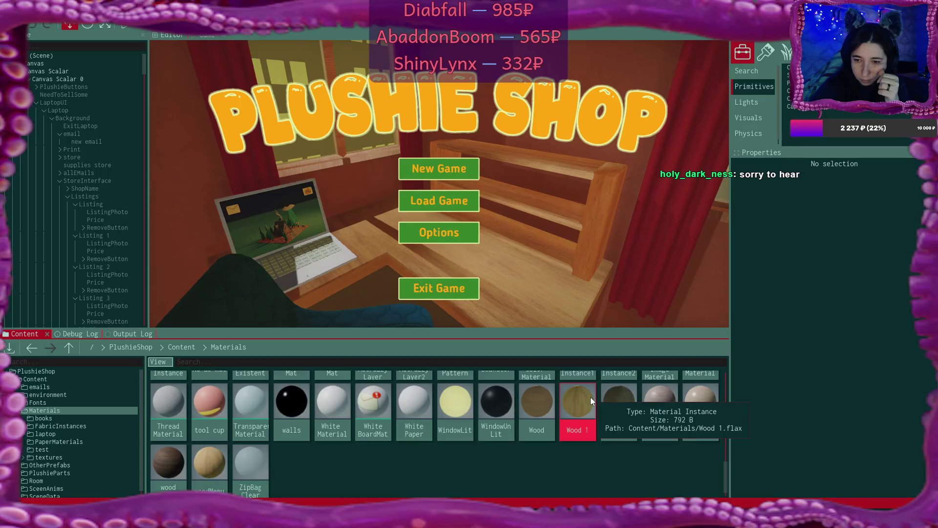
scroll(590, 397, up, 5)
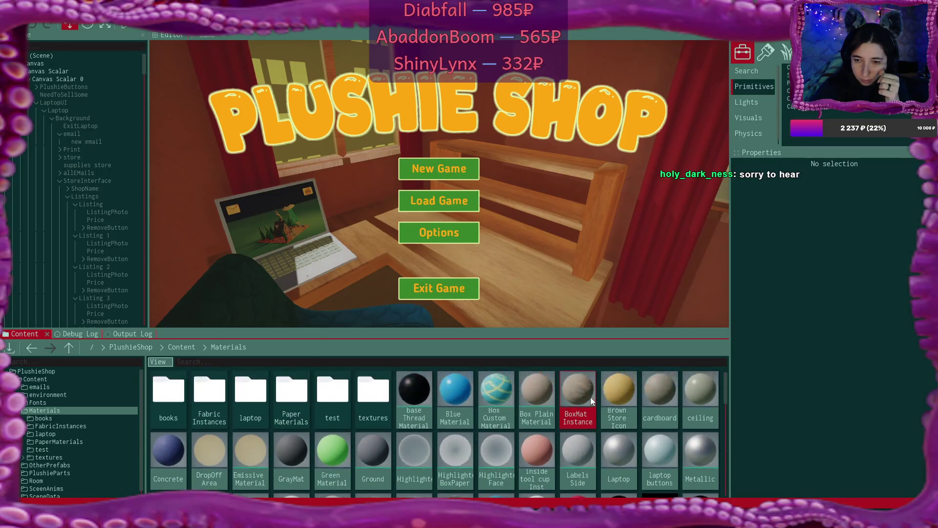
double_click(537, 389)
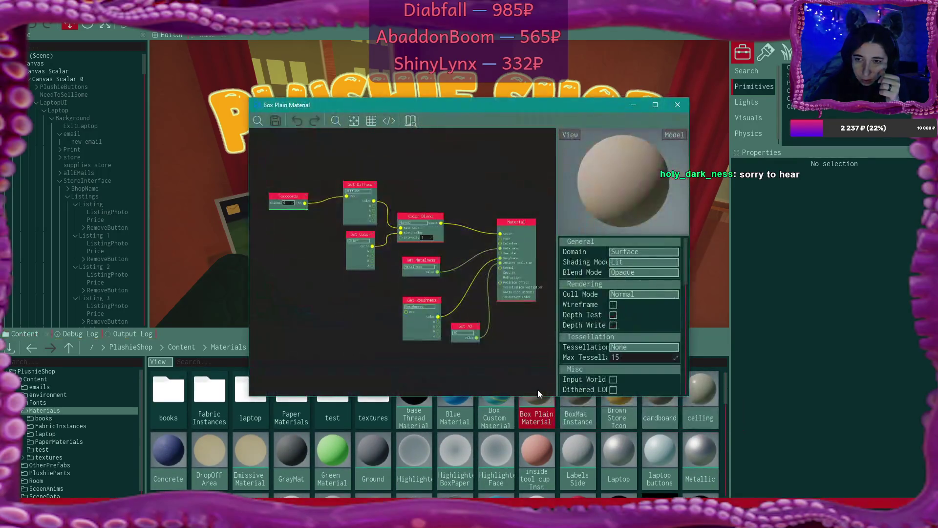
click(685, 106)
scroll(554, 411, down, 5)
scroll(554, 412, down, 1)
scroll(554, 415, up, 6)
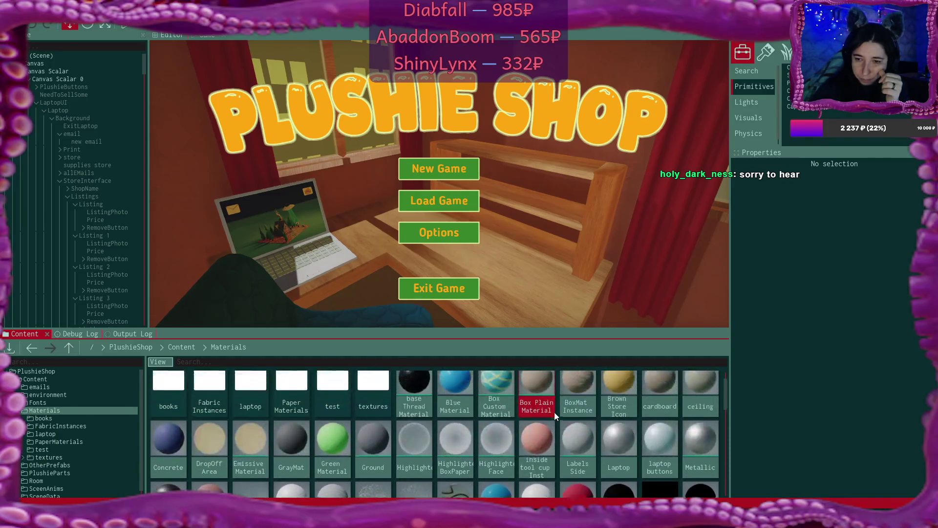
click(181, 347)
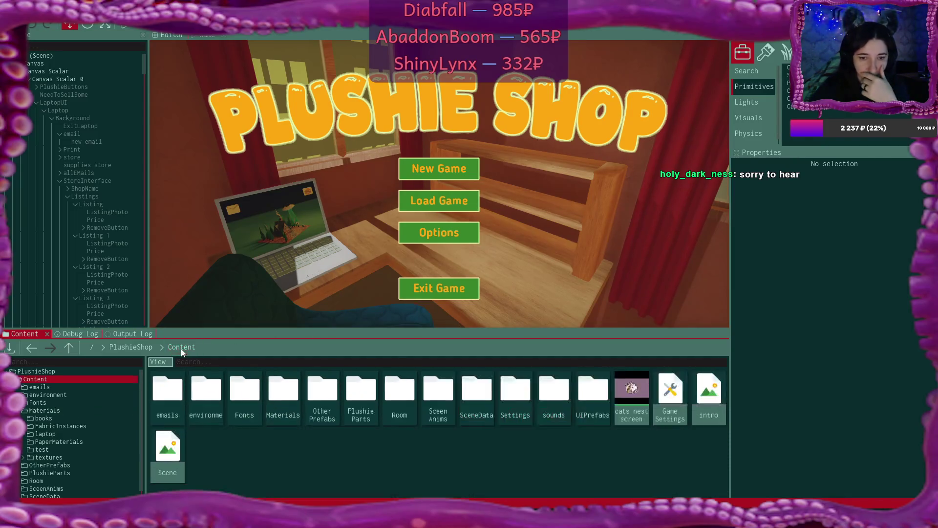
Set Element 0 and Element 1 of the Room box model to DefaultMaterial and save
double_click(403, 398)
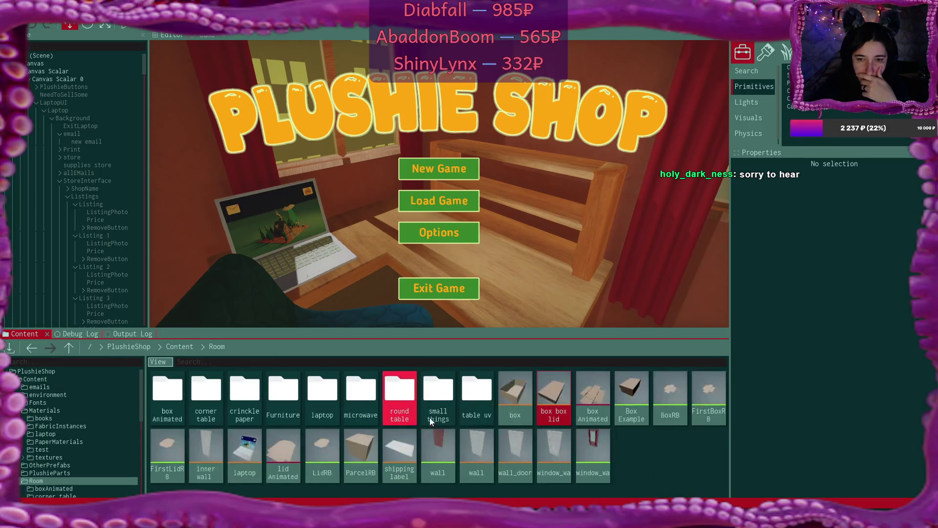
double_click(515, 394)
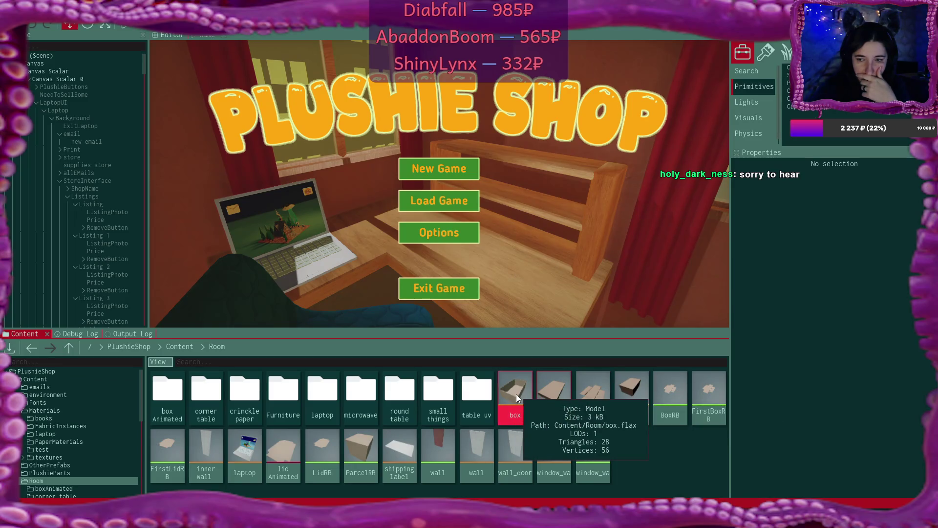
scroll(621, 238, down, 2)
click(555, 134)
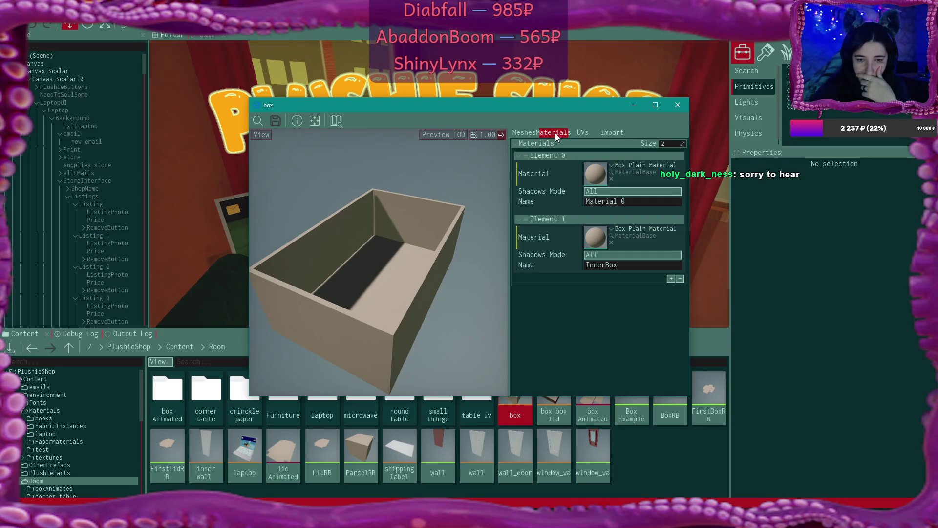
click(611, 180)
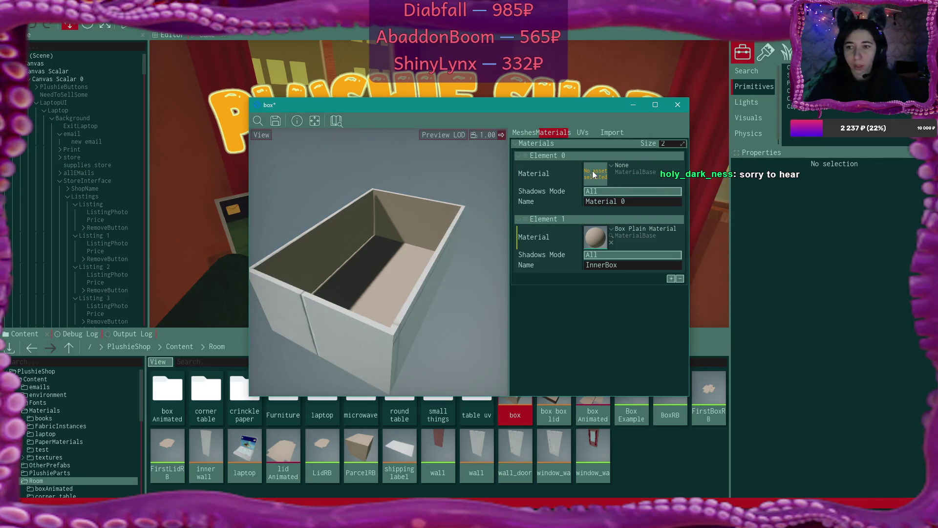
click(611, 166)
text(def)
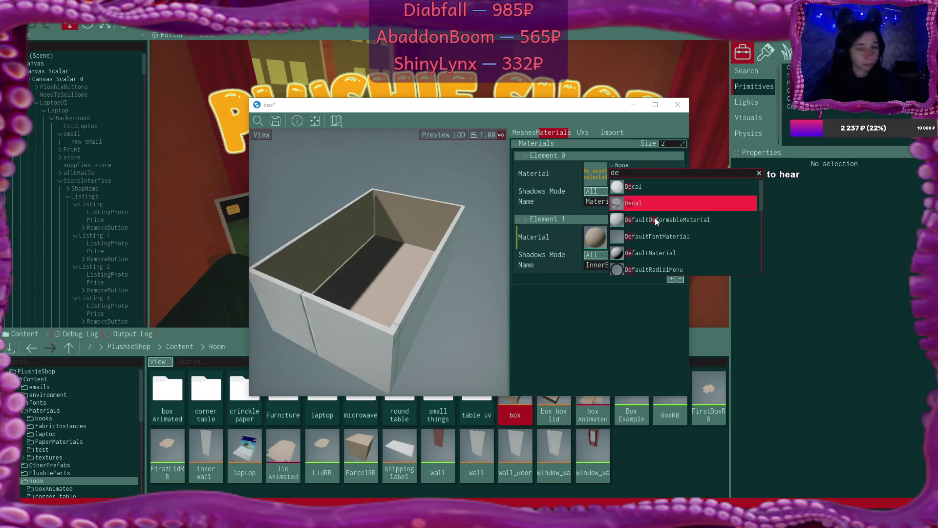
click(682, 221)
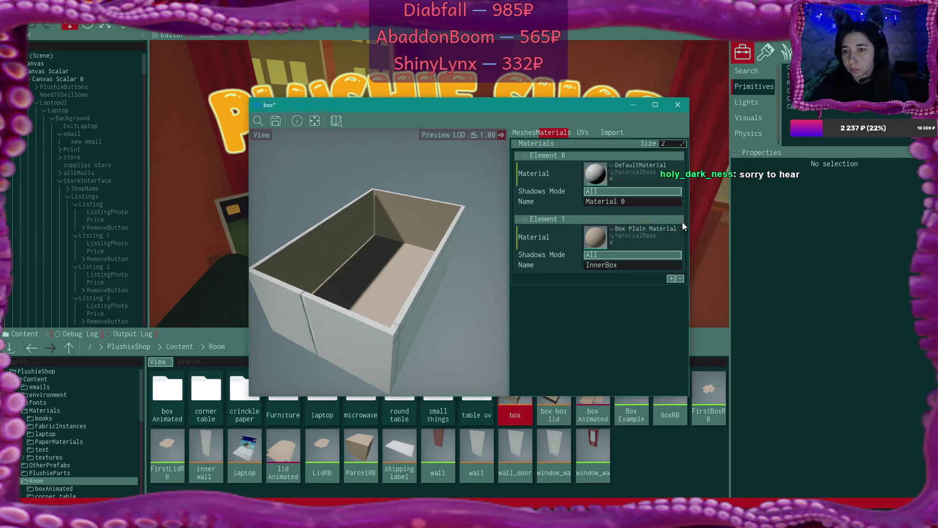
drag(597, 174, 604, 236)
click(276, 121)
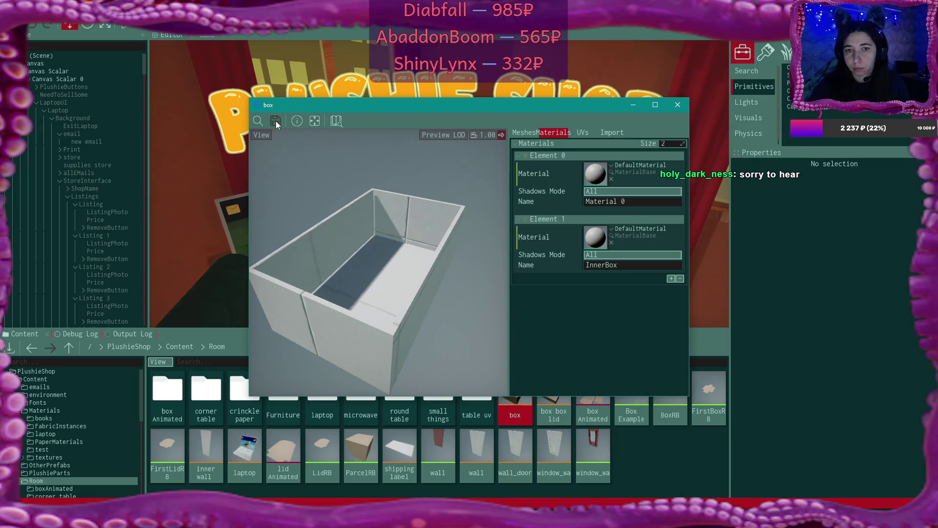
Look through the box model's import settings and mesh pages, then close the editor
click(605, 132)
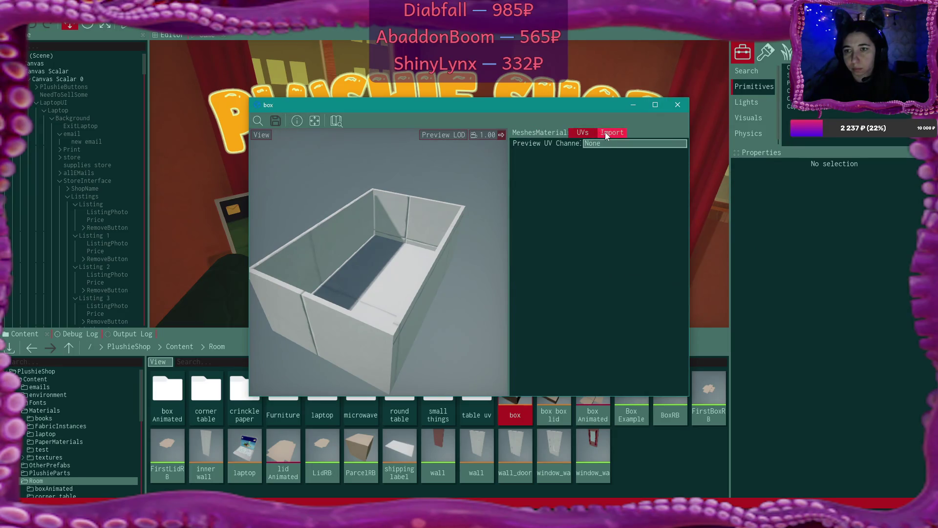
click(557, 134)
click(522, 132)
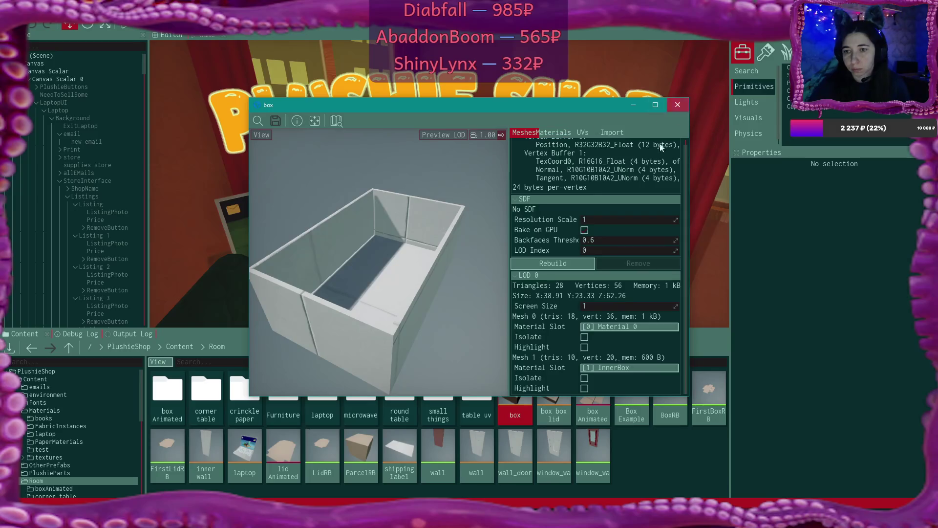
click(679, 105)
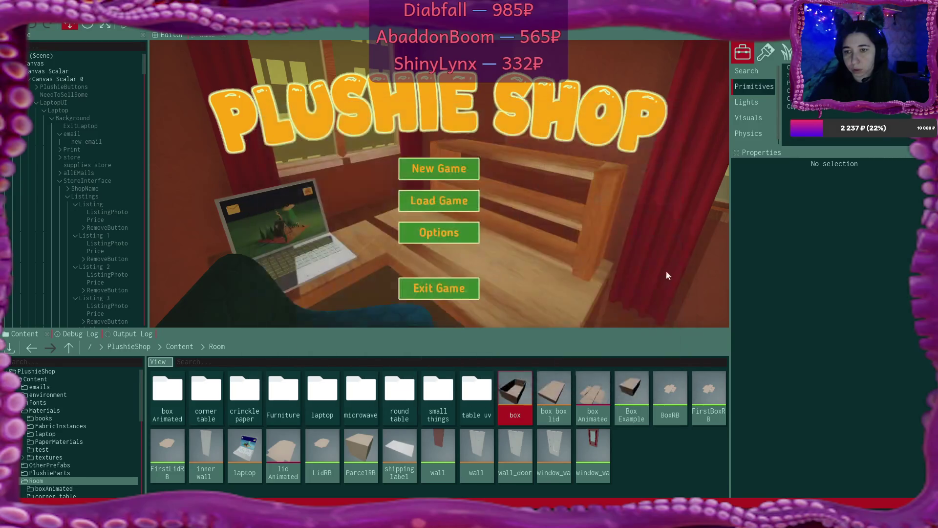
Set the box box lid model's Element 0 material to DefaultMaterial
double_click(553, 391)
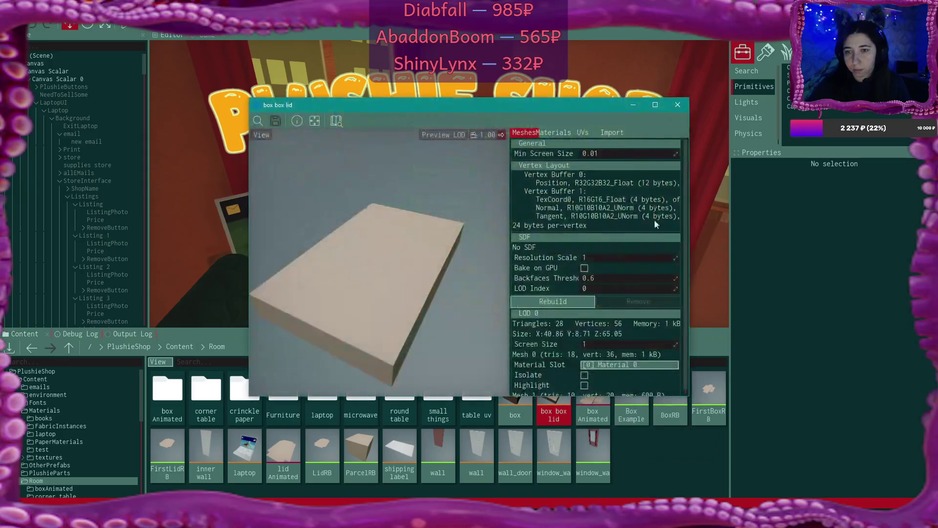
click(553, 132)
click(611, 179)
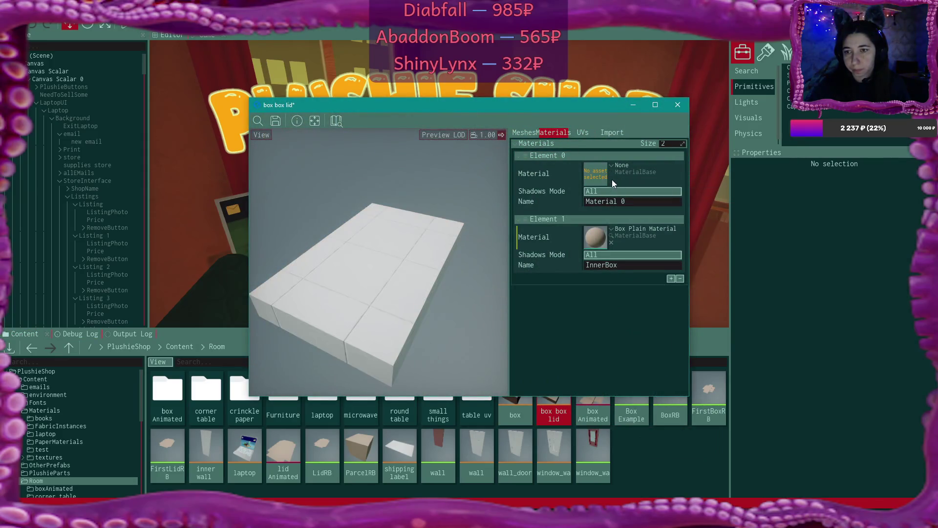
click(611, 165)
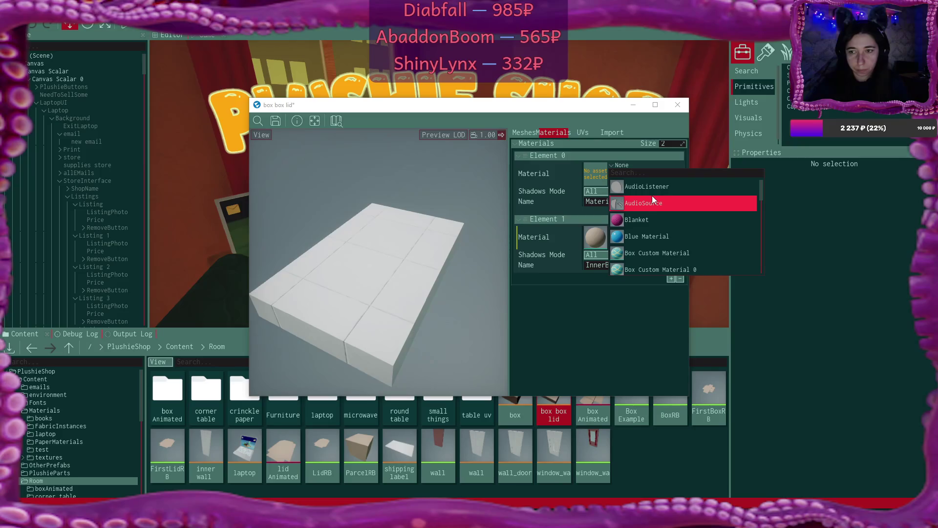
text(default)
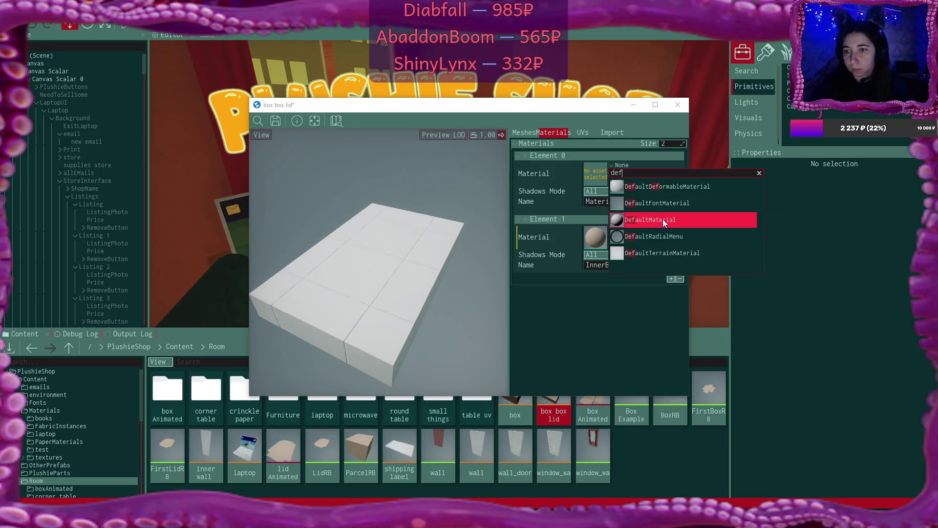
click(663, 219)
Set Element 1 to DefaultMaterial as well, save the lid model, and open the BoxExample prefab
drag(597, 176, 596, 237)
click(276, 121)
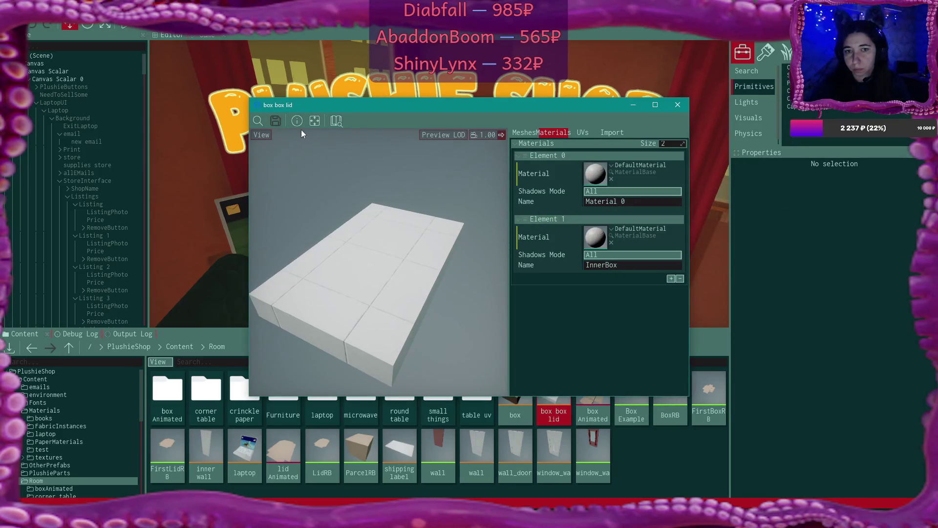
click(677, 104)
double_click(628, 395)
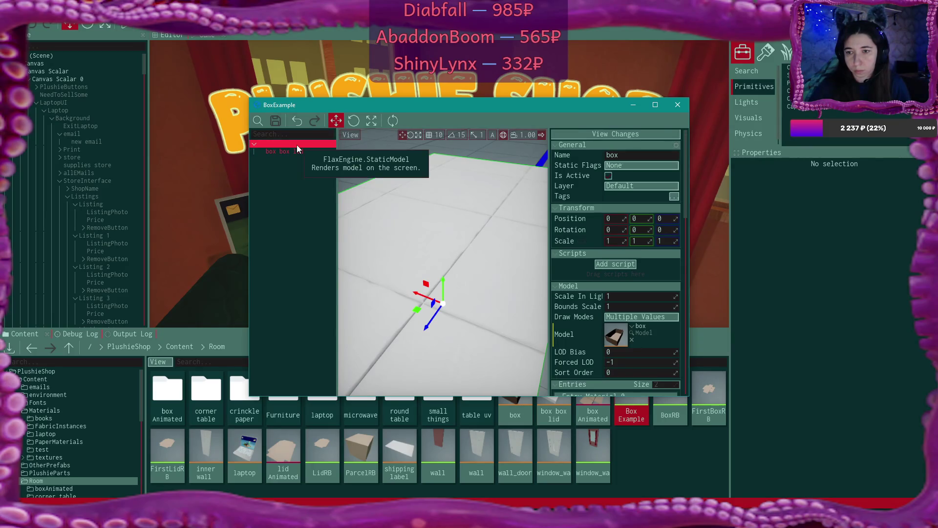
scroll(630, 262, down, 3)
scroll(630, 262, down, 2)
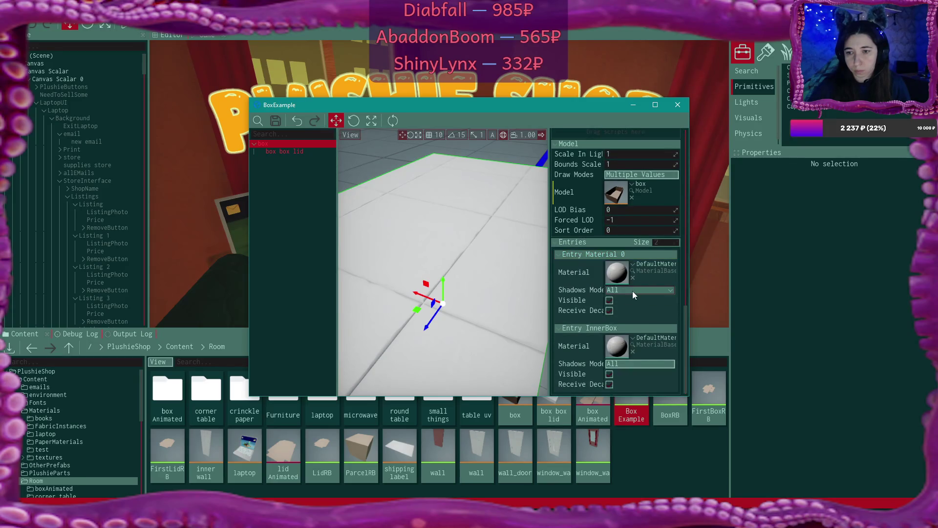
click(296, 150)
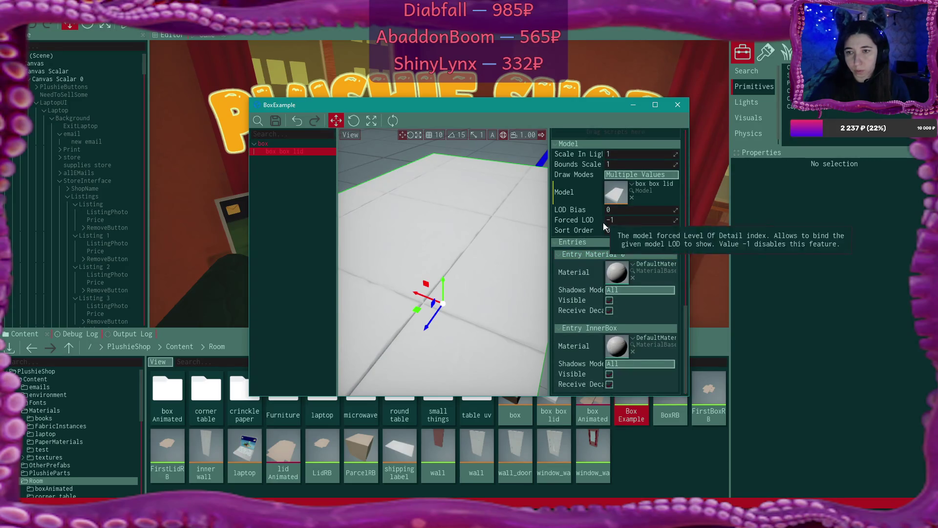
click(289, 146)
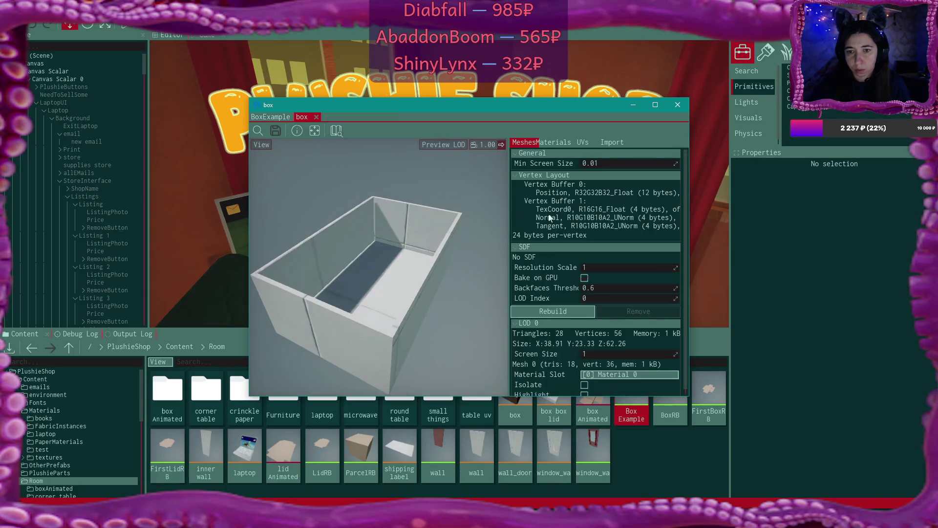
Close the box model window and view the full Output Log with the filter cleared
click(678, 105)
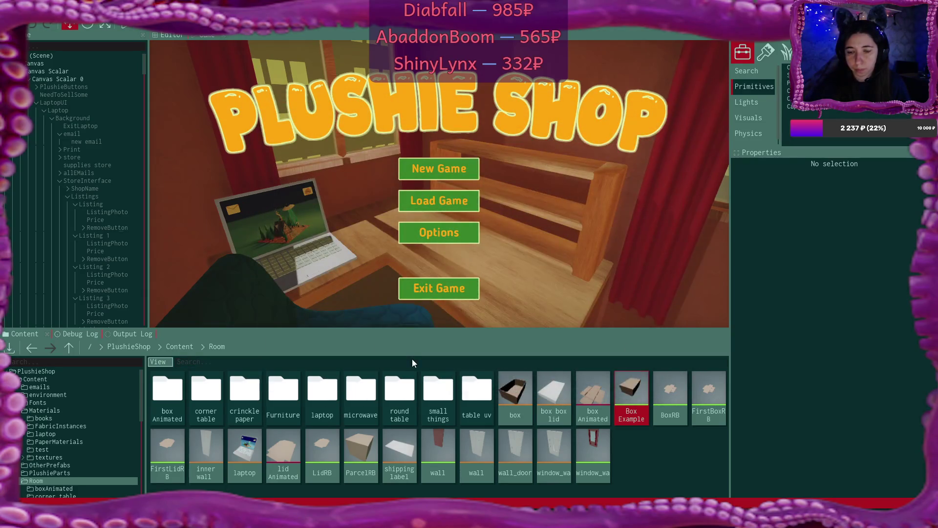
click(129, 334)
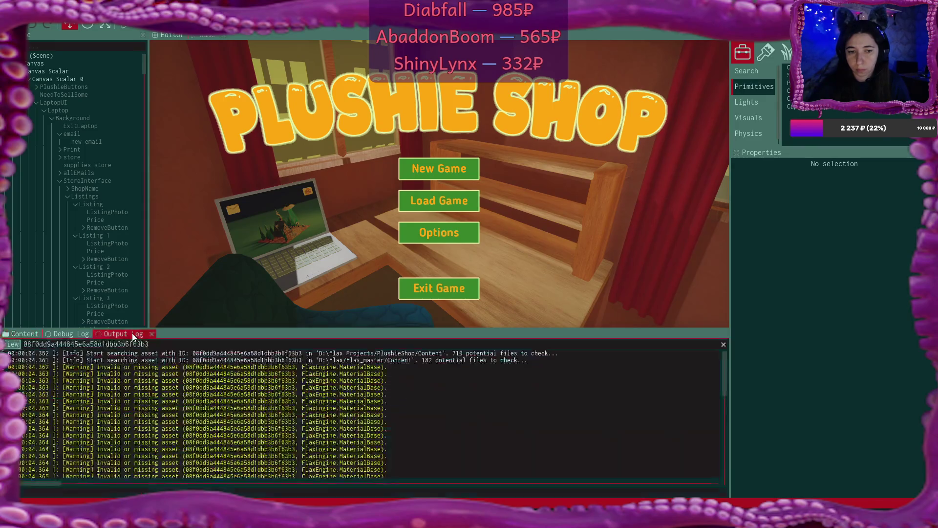
scroll(725, 381, down, 10)
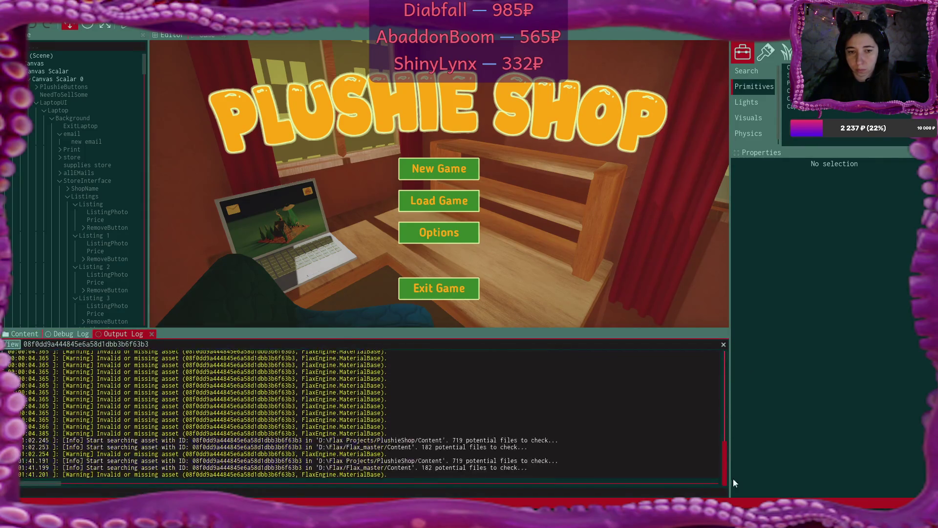
click(724, 346)
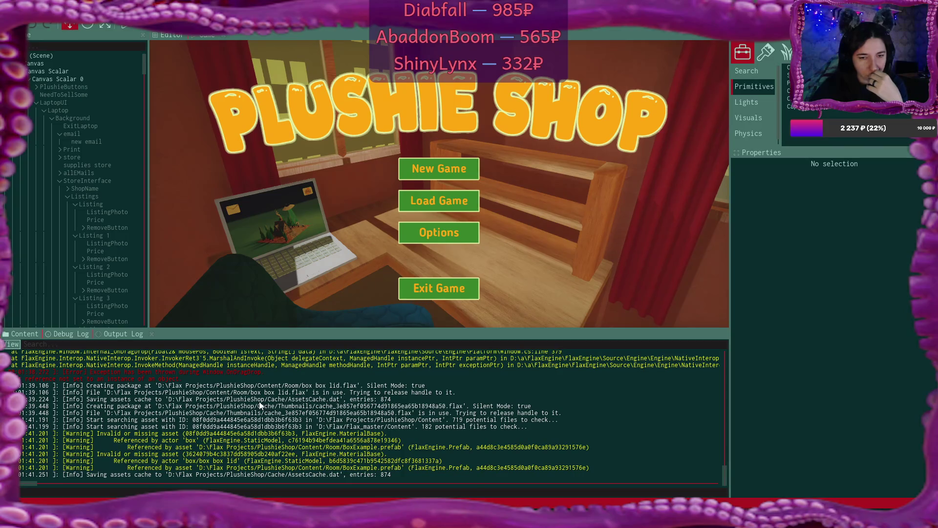
Check the Debug Log for errors, return to the Content browser, and bring up the File menu
click(68, 334)
click(135, 336)
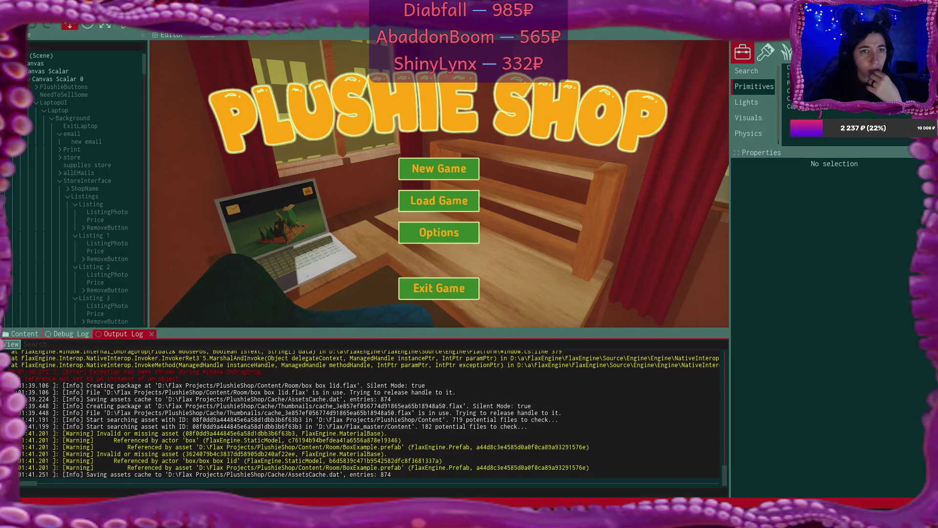
click(68, 334)
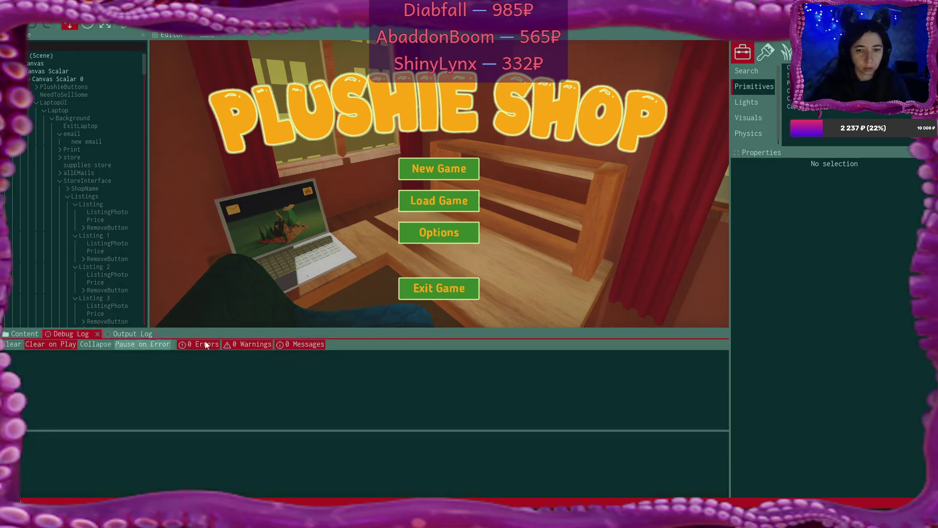
click(22, 333)
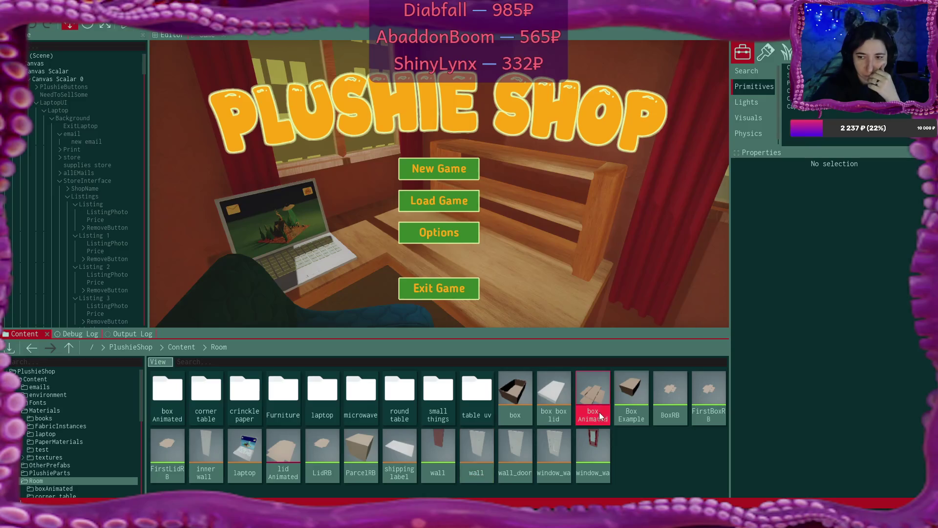
click(14, 14)
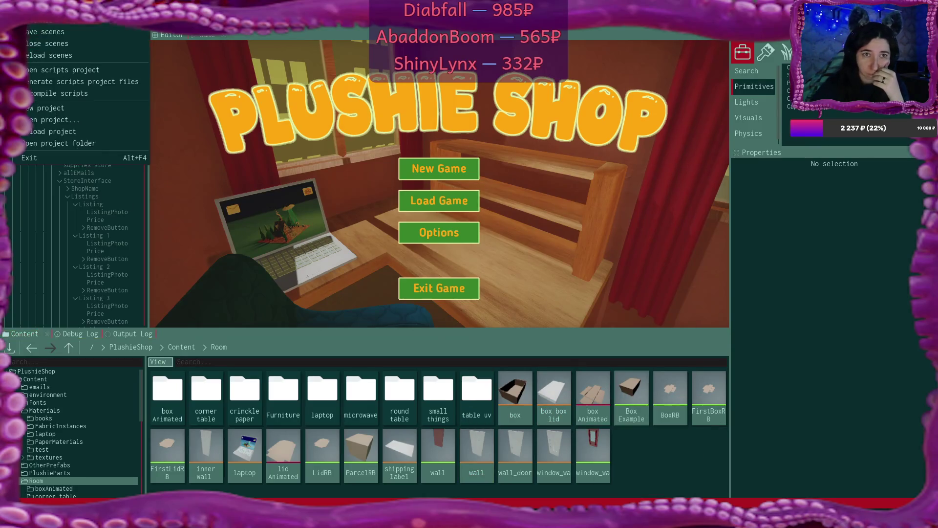
Reload the project, then review the Output Log and select a box on the store shelf
click(54, 128)
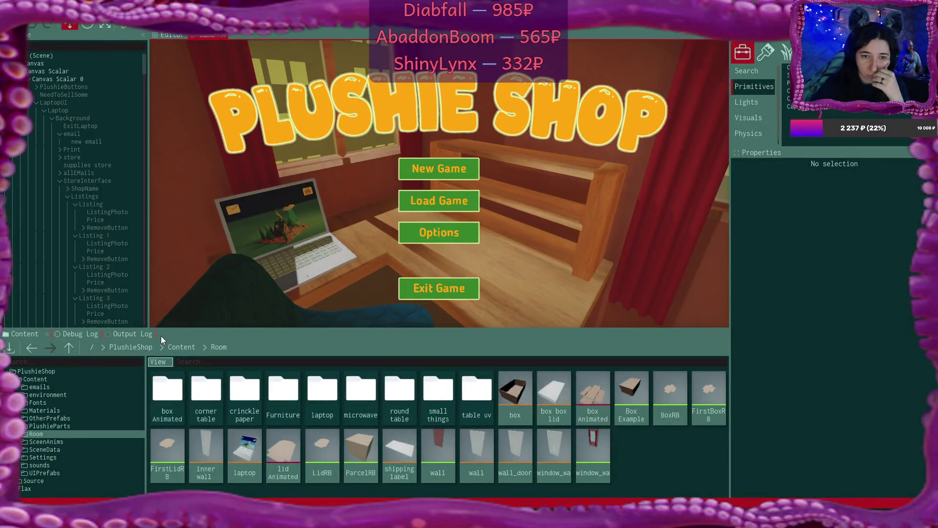
click(149, 335)
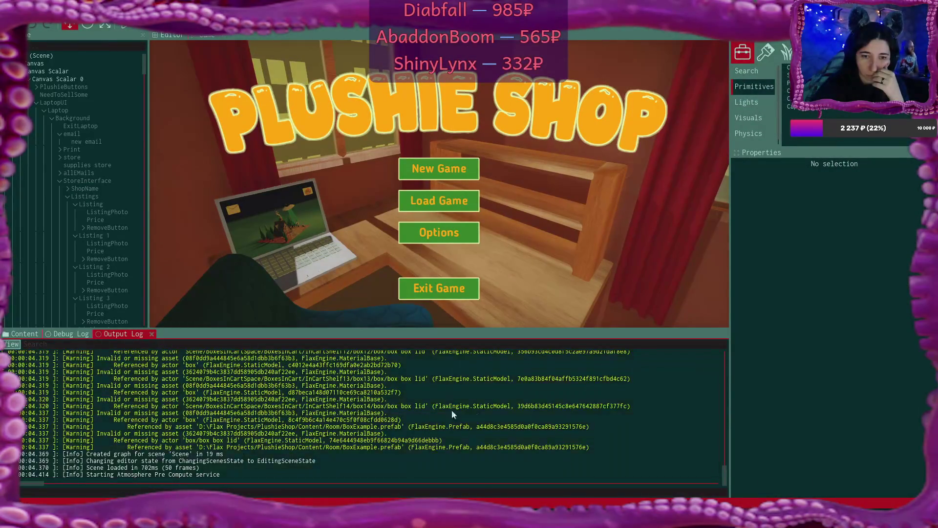
click(485, 411)
drag(723, 462, 695, 401)
scroll(883, 382, down, 3)
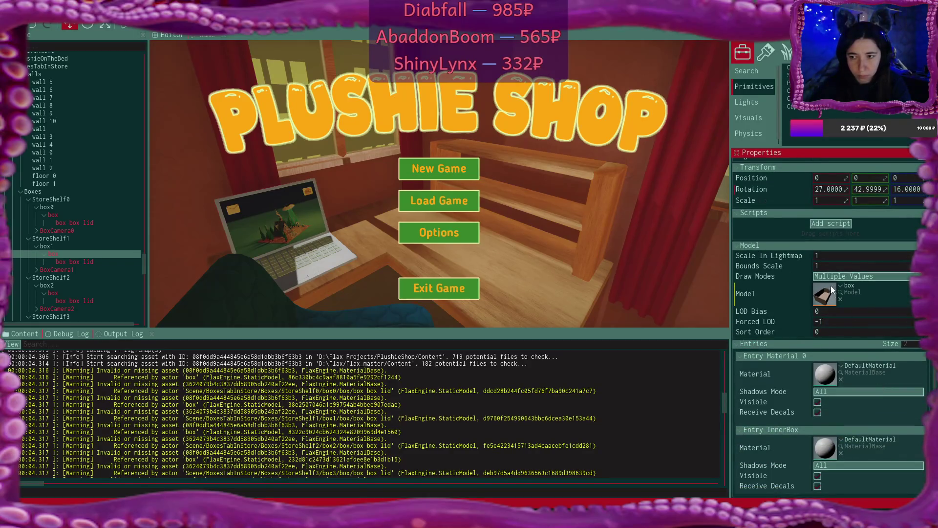
Open the box model from the Model field and view its import settings
click(840, 285)
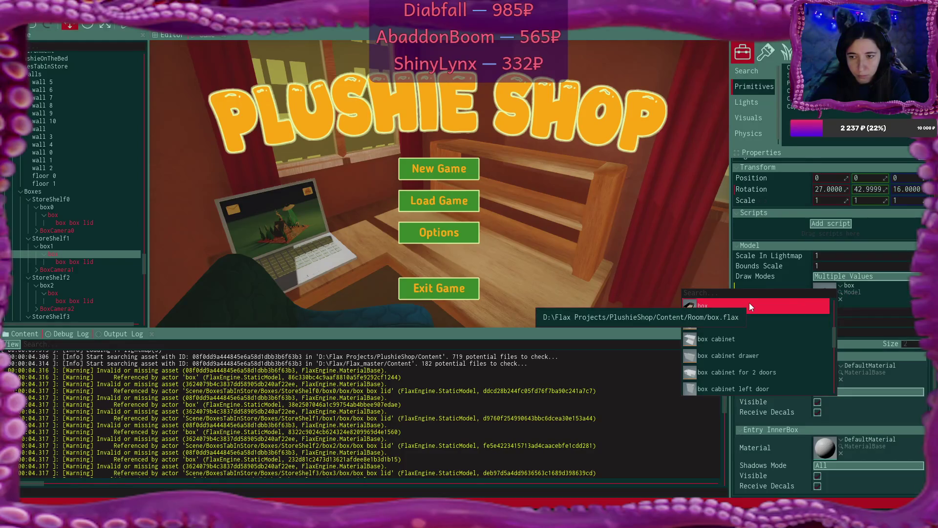
click(864, 288)
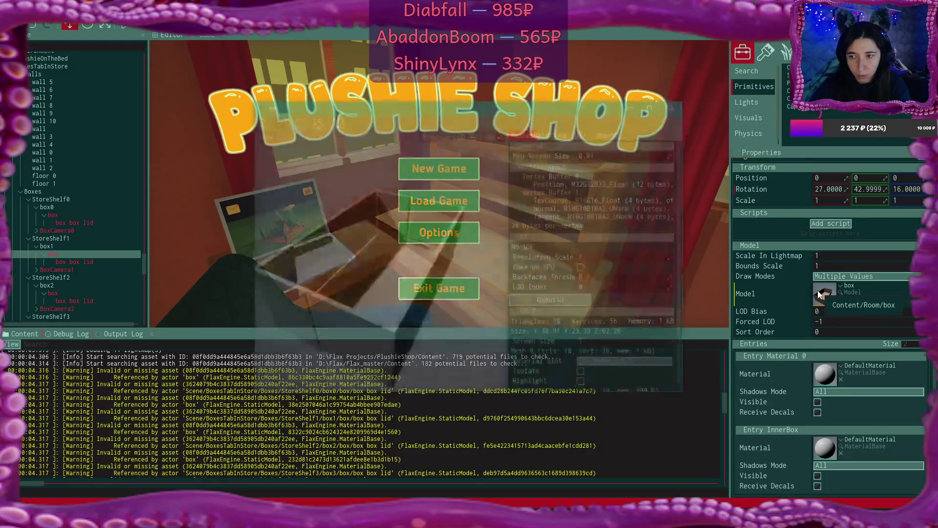
scroll(597, 262, down, 4)
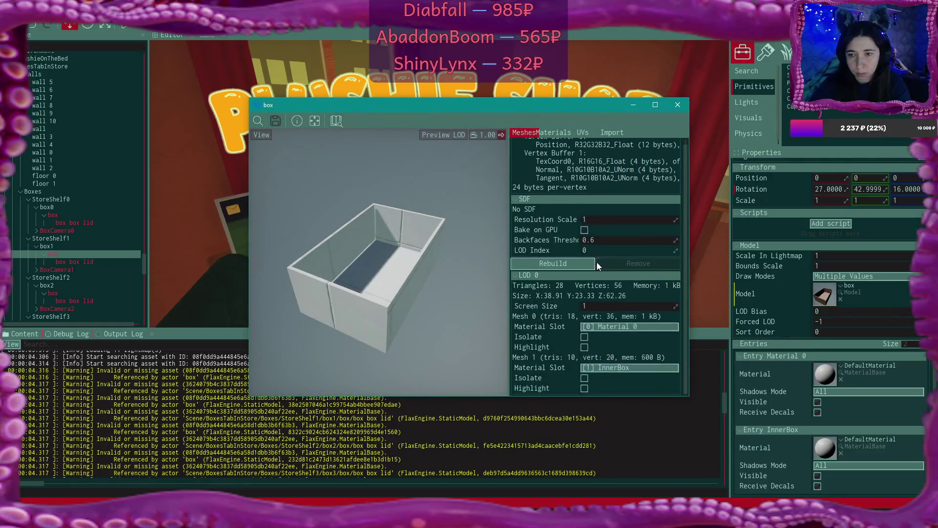
click(555, 133)
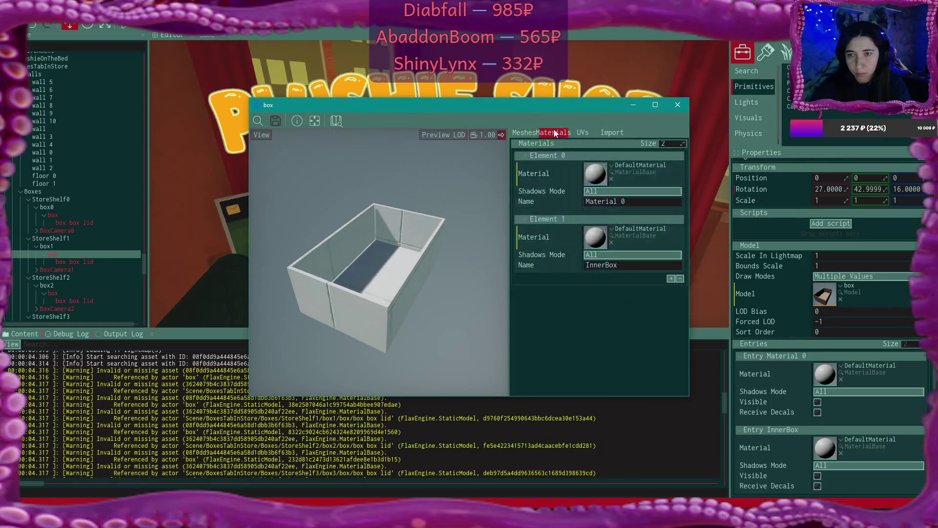
click(610, 133)
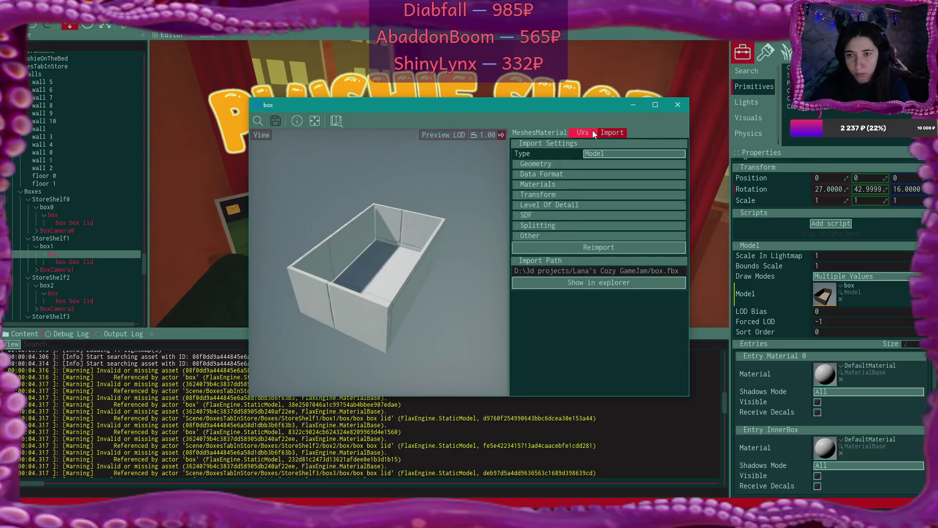
Toggle Keep Overridden Materials, reimport the box model, and close its window
click(518, 185)
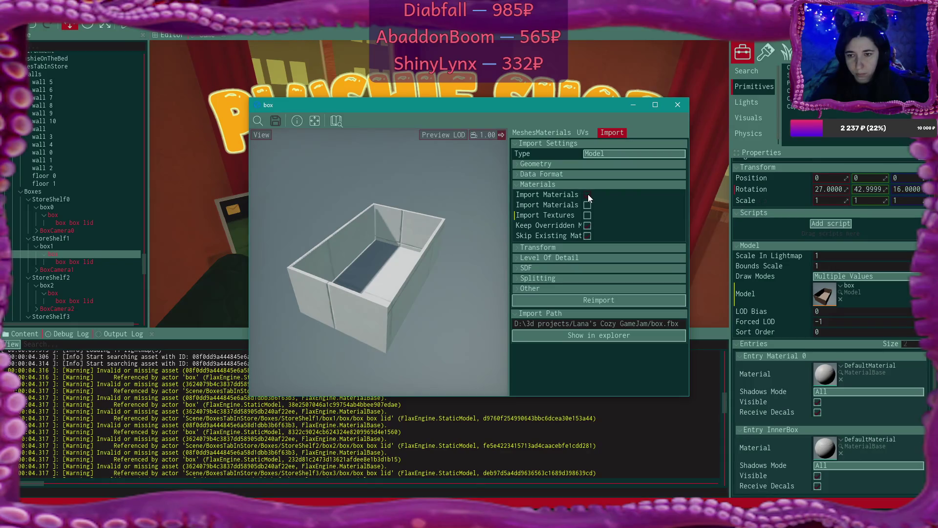
click(588, 195)
click(587, 215)
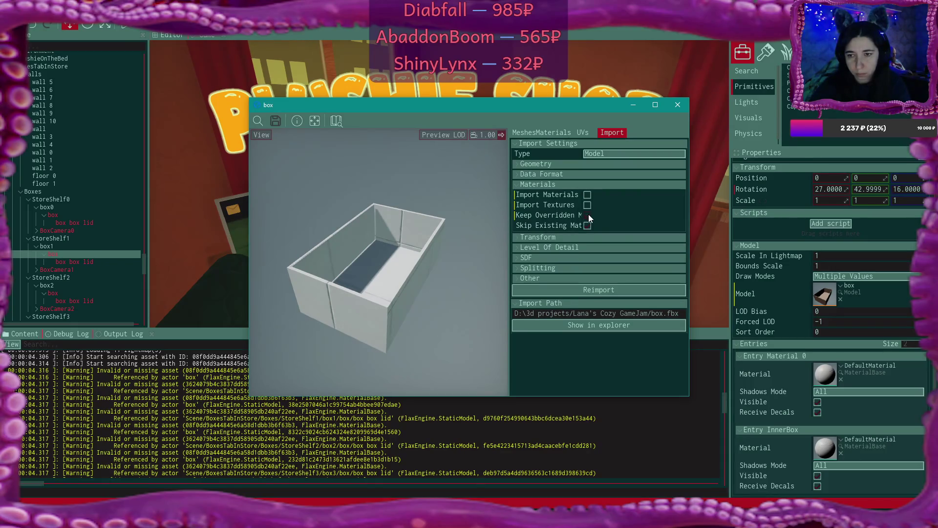
click(602, 290)
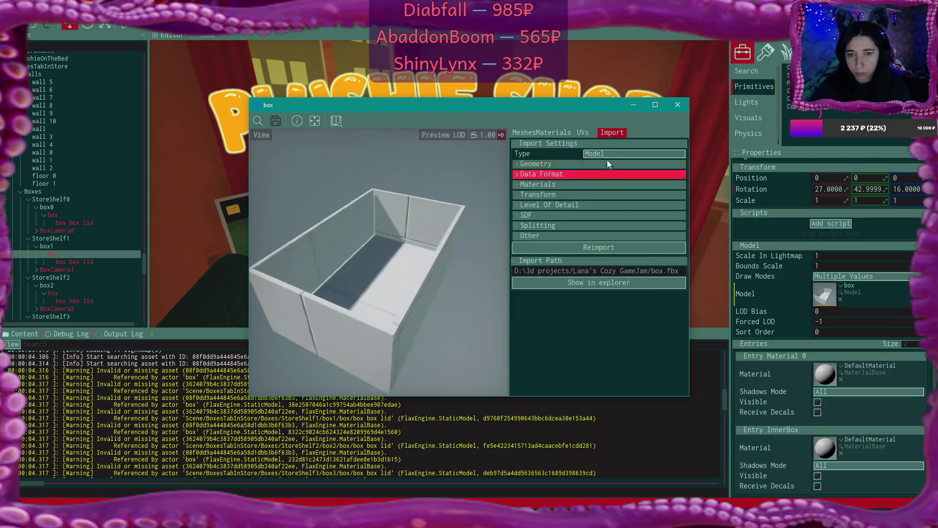
click(678, 105)
scroll(272, 402, down, 3)
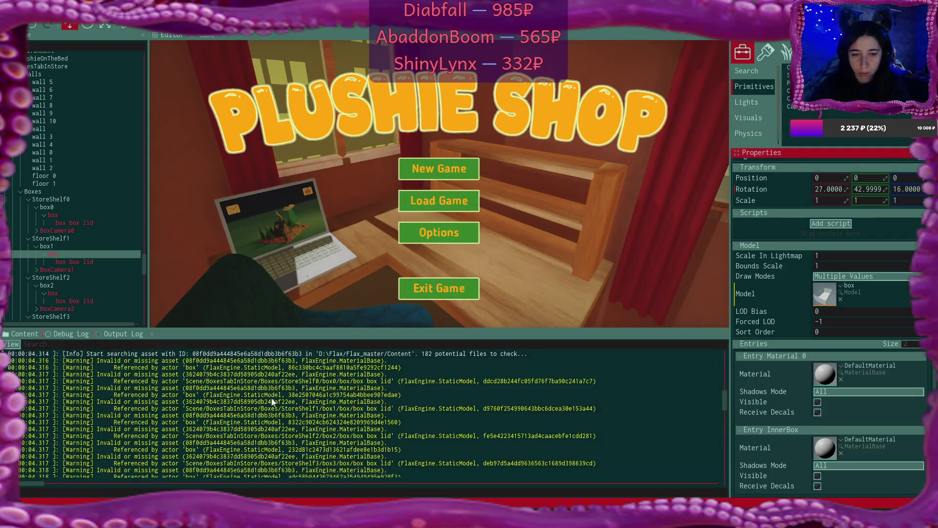
Select the missing asset's ID in the Output Log, then switch to GitHub Desktop
scroll(272, 402, down, 8)
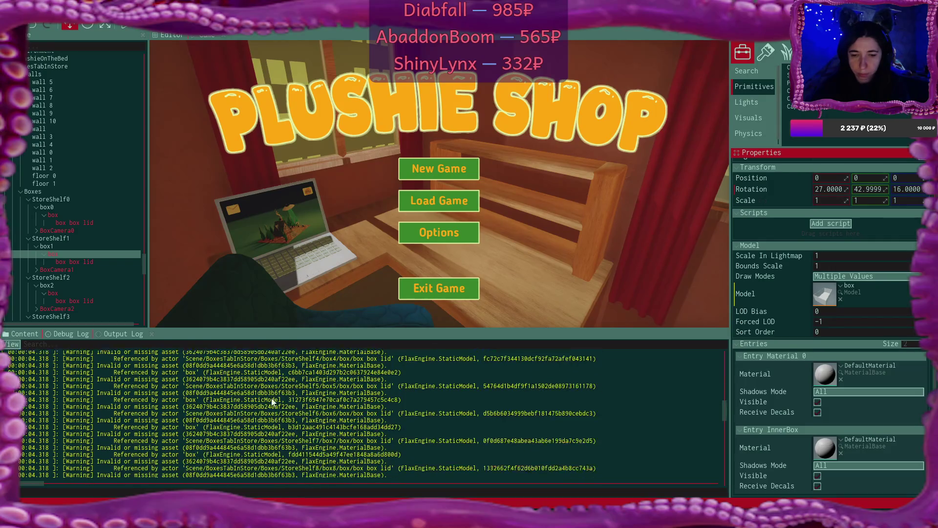
scroll(272, 402, down, 8)
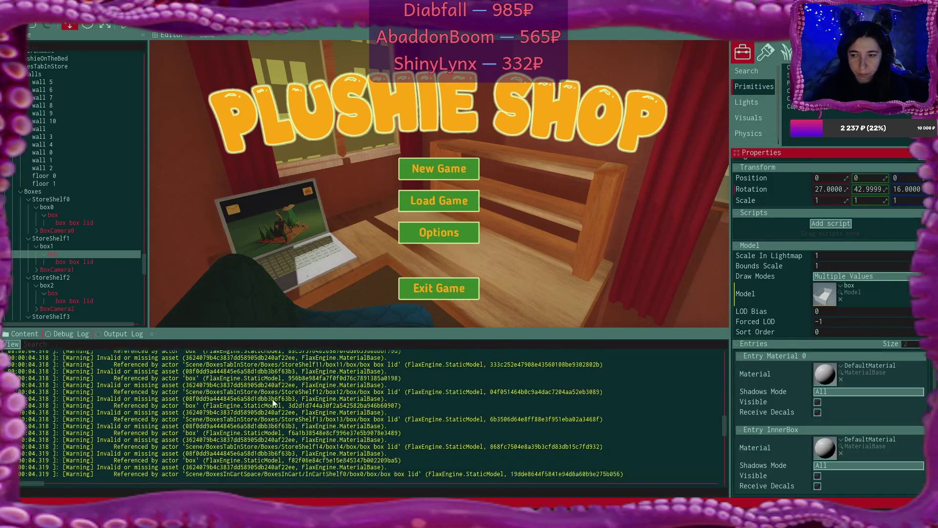
scroll(272, 402, down, 8)
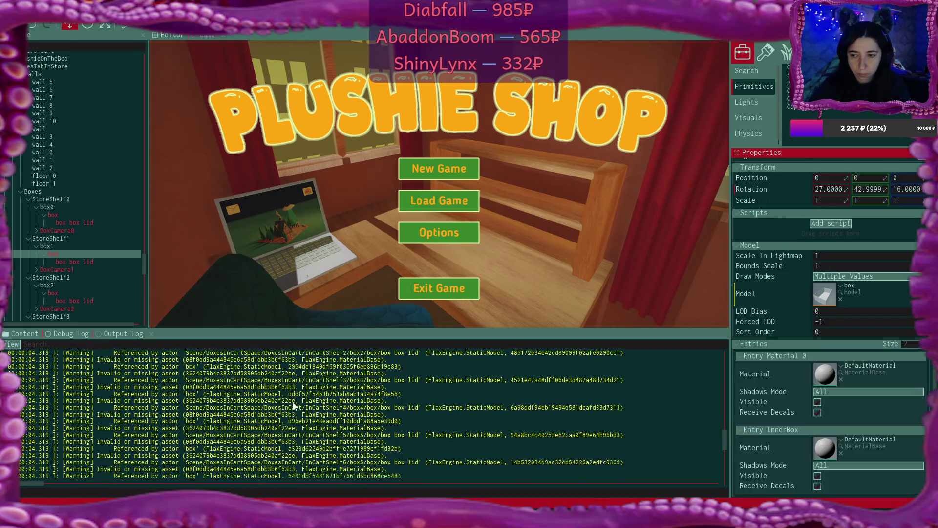
scroll(293, 406, down, 6)
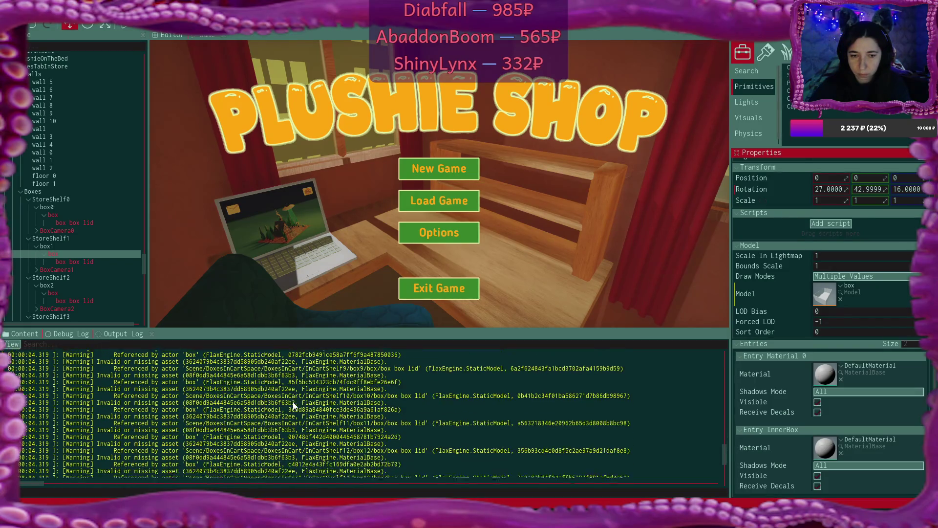
scroll(292, 401, down, 2)
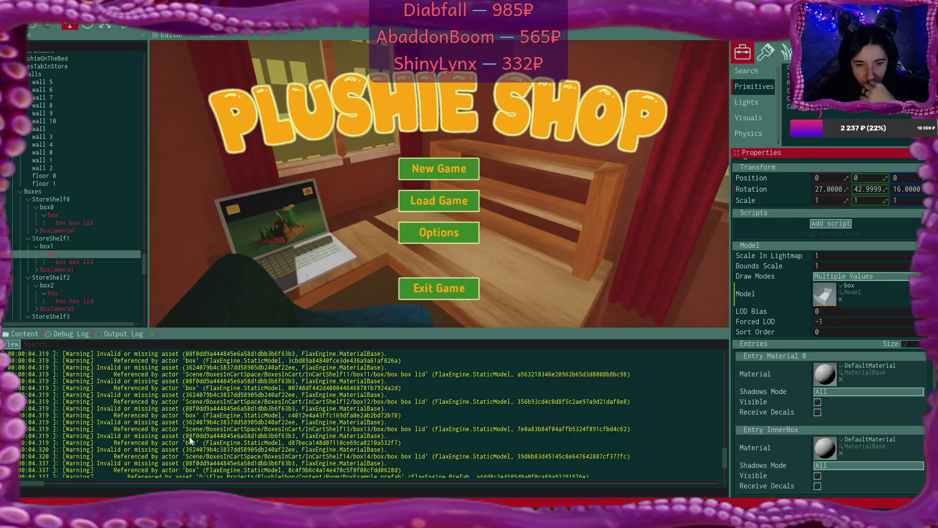
drag(187, 437, 296, 439)
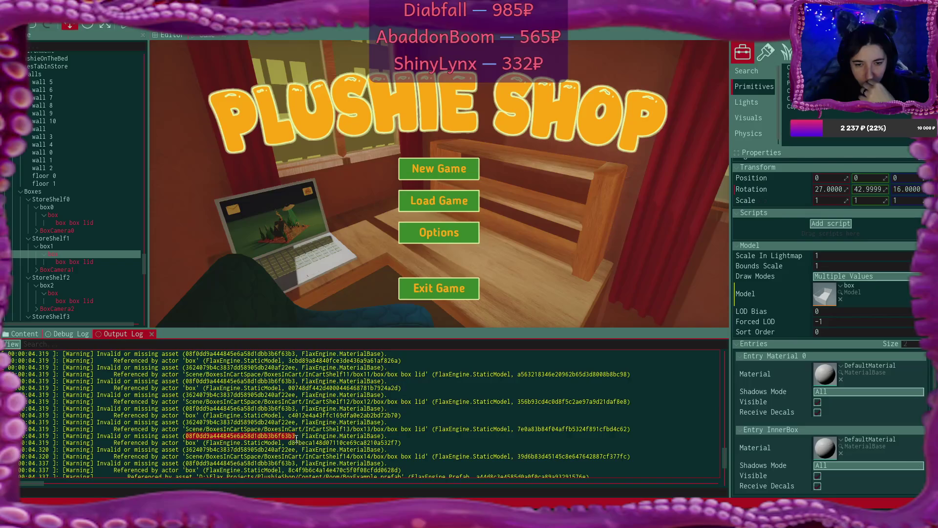
click(529, 224)
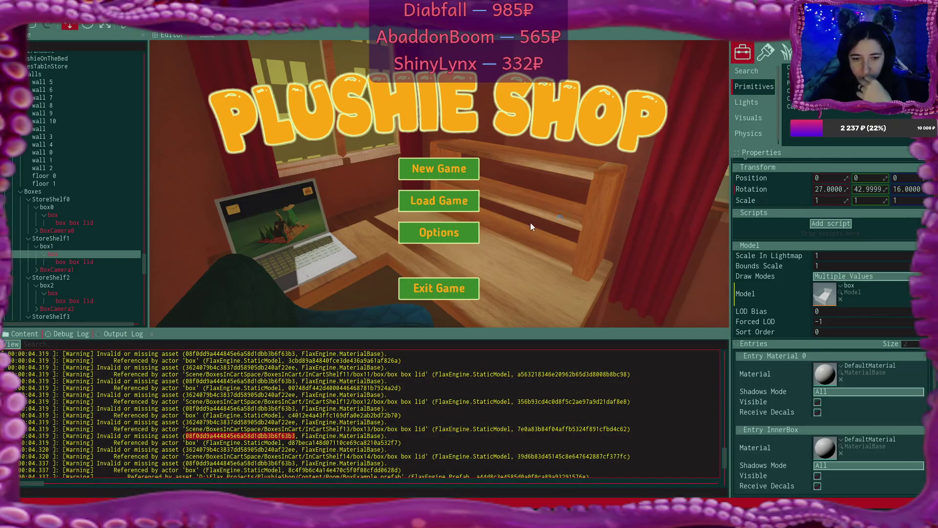
key(alt+Tab)
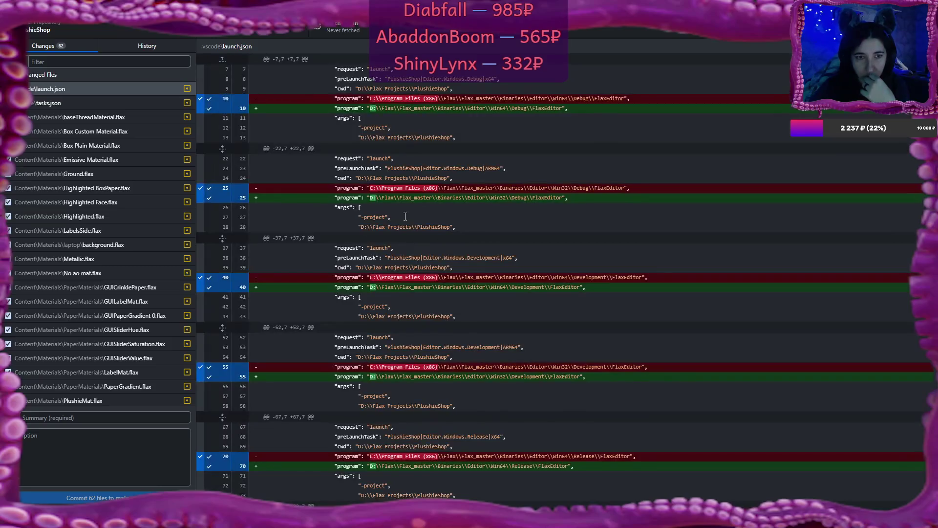
Review the History's sold plushies tab, camera settings and new listing commits
scroll(86, 238, down, 10)
scroll(86, 235, up, 10)
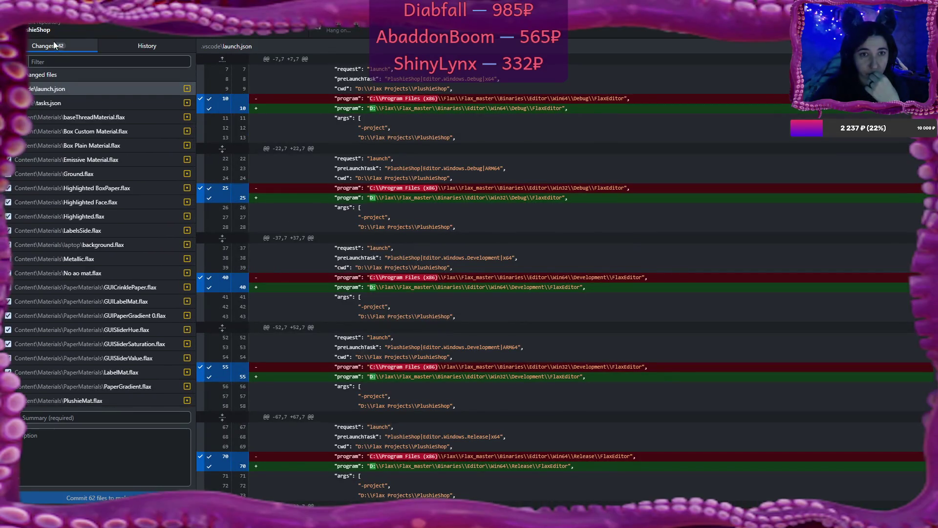
click(147, 45)
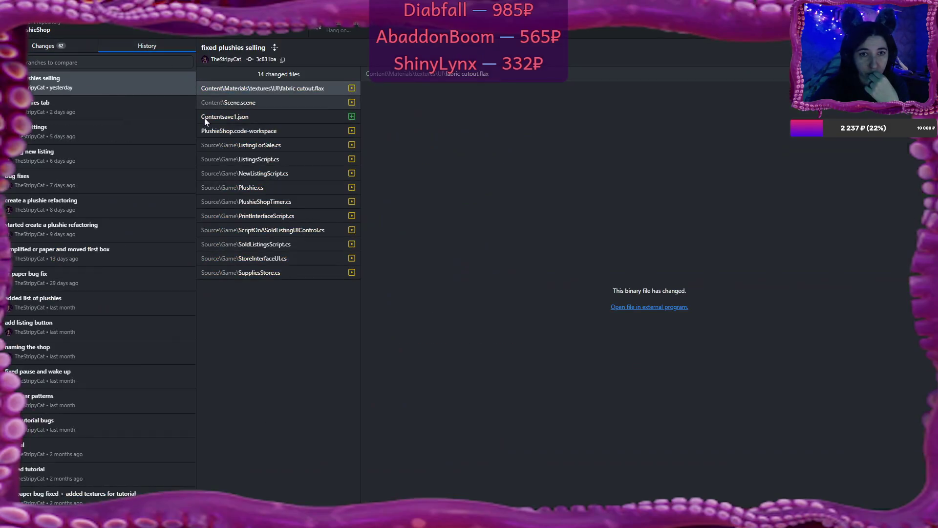
click(107, 107)
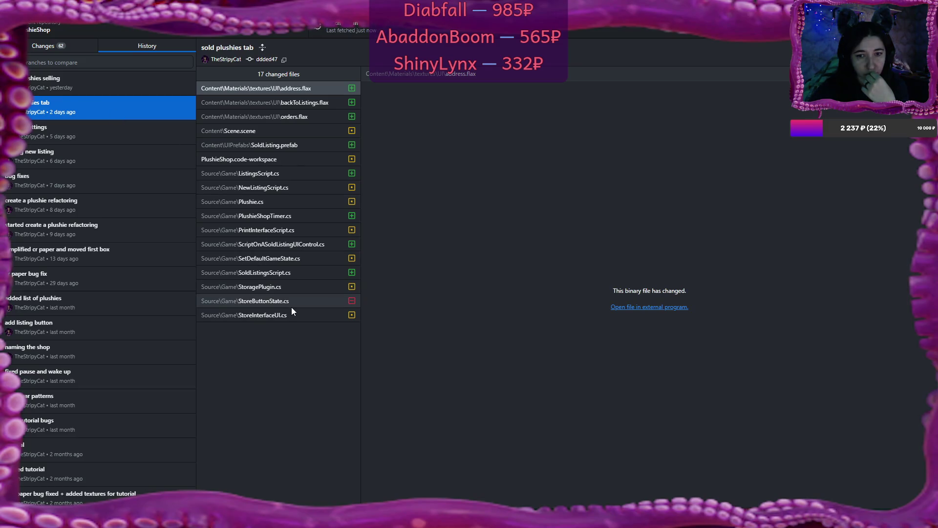
click(124, 131)
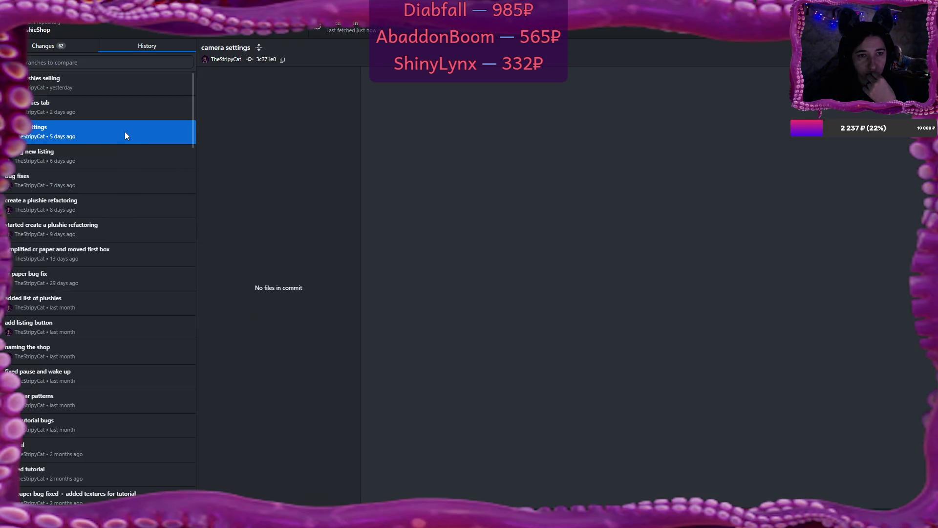
click(128, 158)
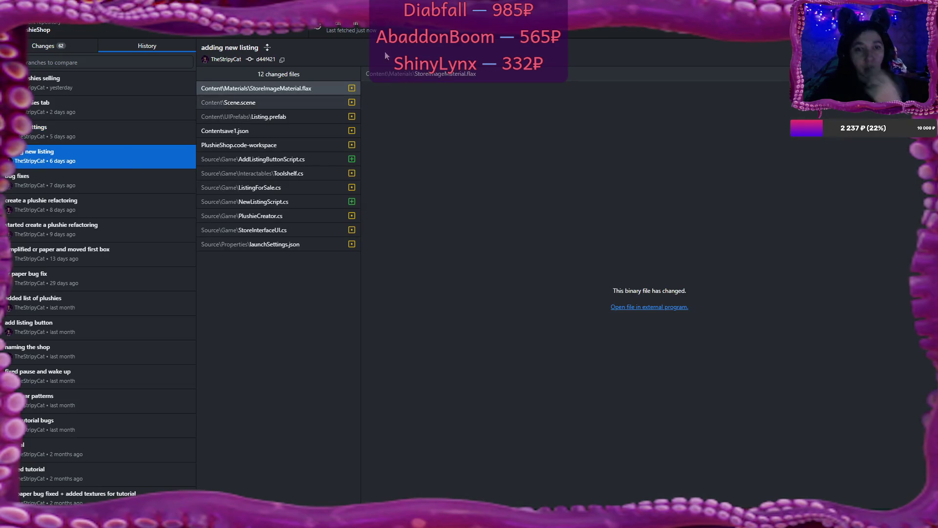
key(alt+Tab)
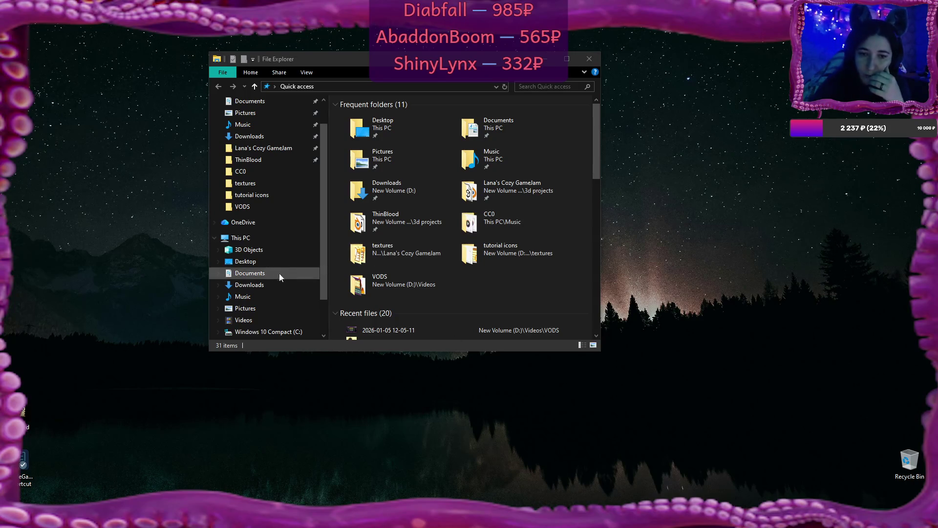
Browse to D:\Flax Projects\PlushieShop and try deleting the Cache folder, dismissing the access-denied prompt
scroll(267, 274, down, 1)
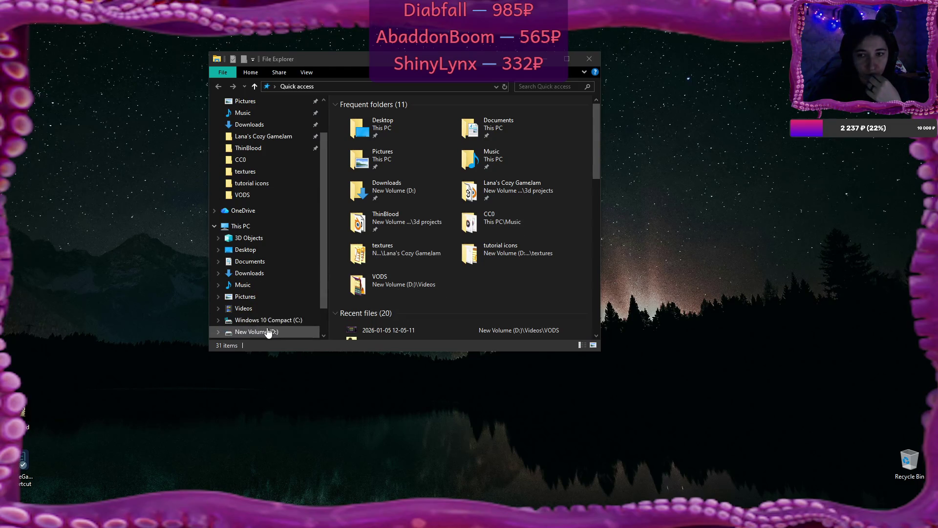
click(259, 331)
click(370, 210)
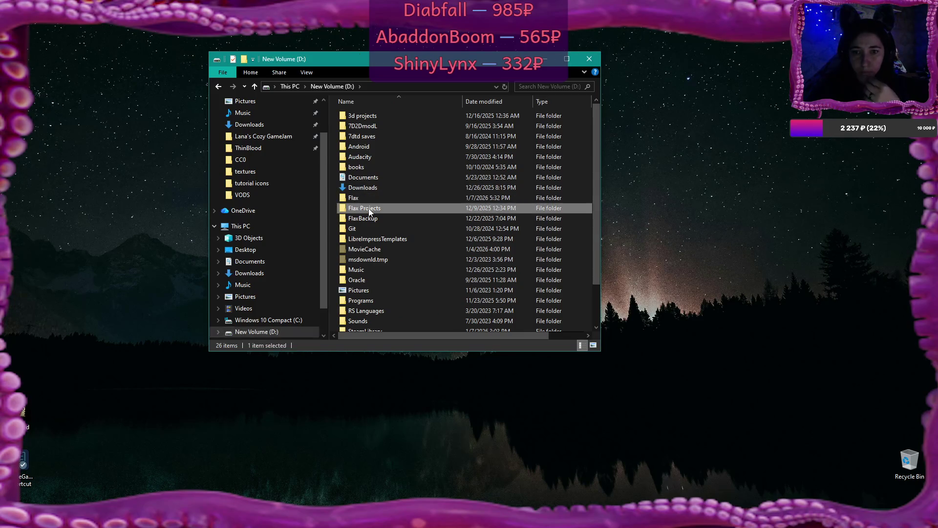
double_click(370, 211)
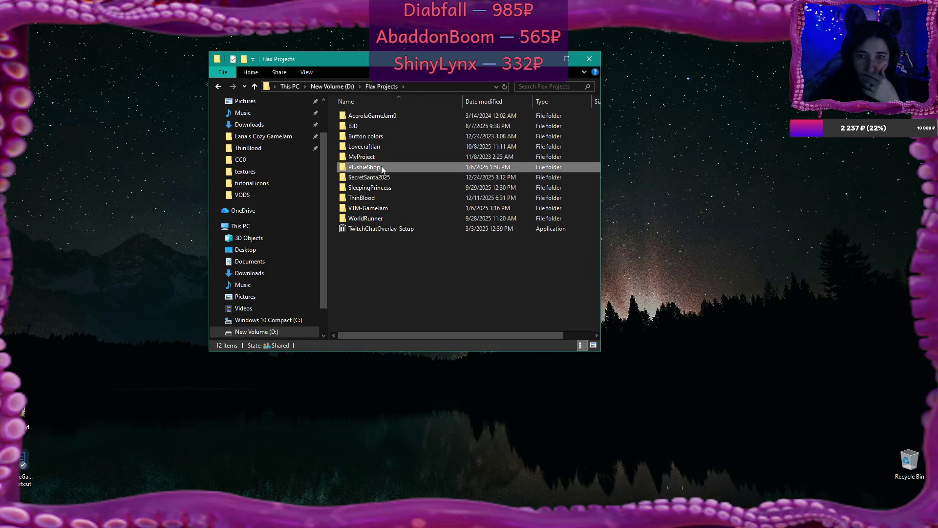
double_click(374, 167)
click(370, 147)
click(369, 158)
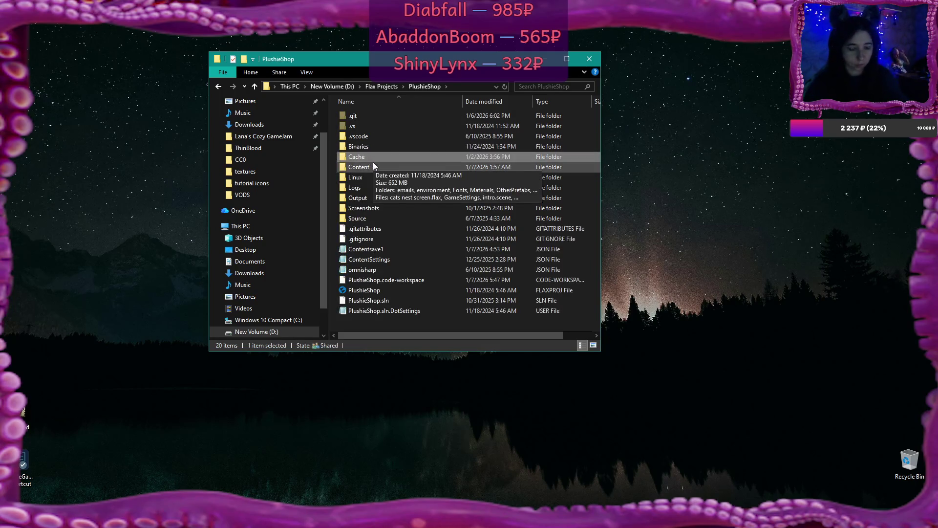
key(Delete)
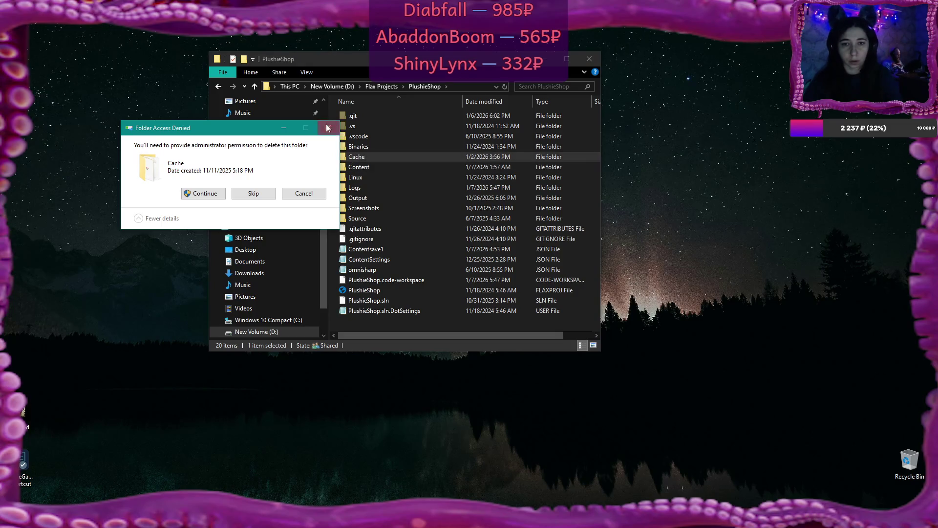
key(Escape)
Trust the workspace authors in Visual Studio Code and return to the project folder
key(alt+Tab)
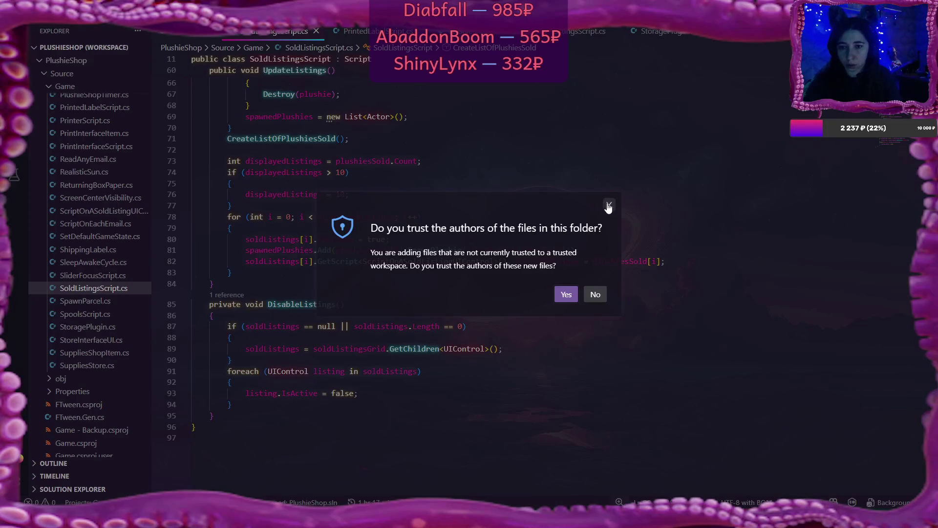
click(565, 293)
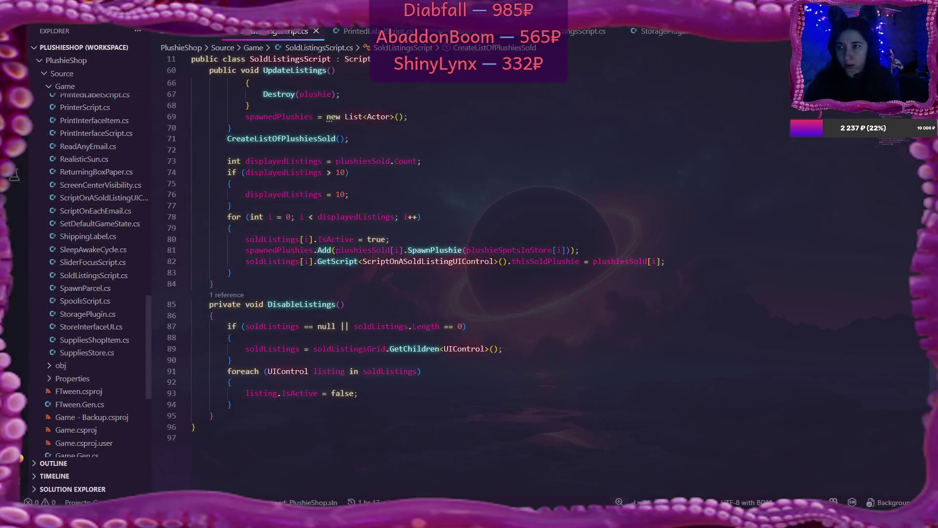
key(alt+Tab)
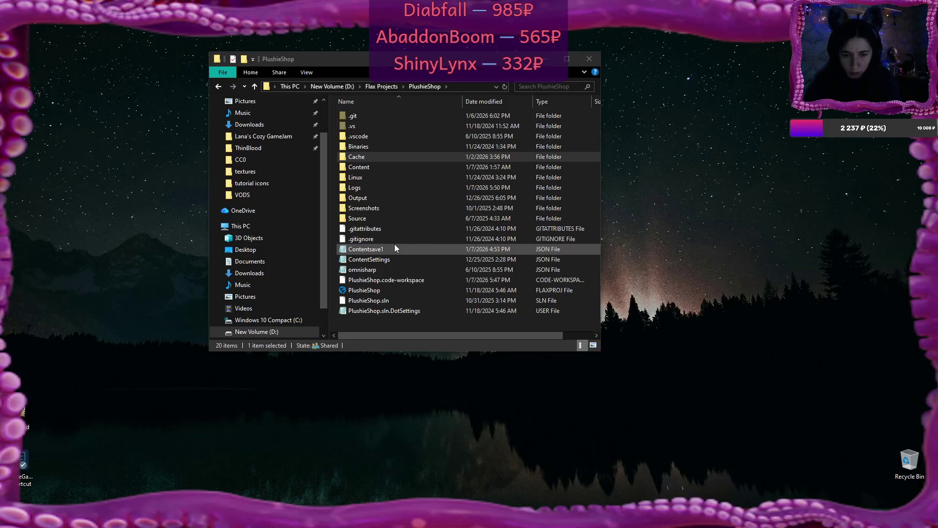
key(alt+Tab)
key(alt+Tab)
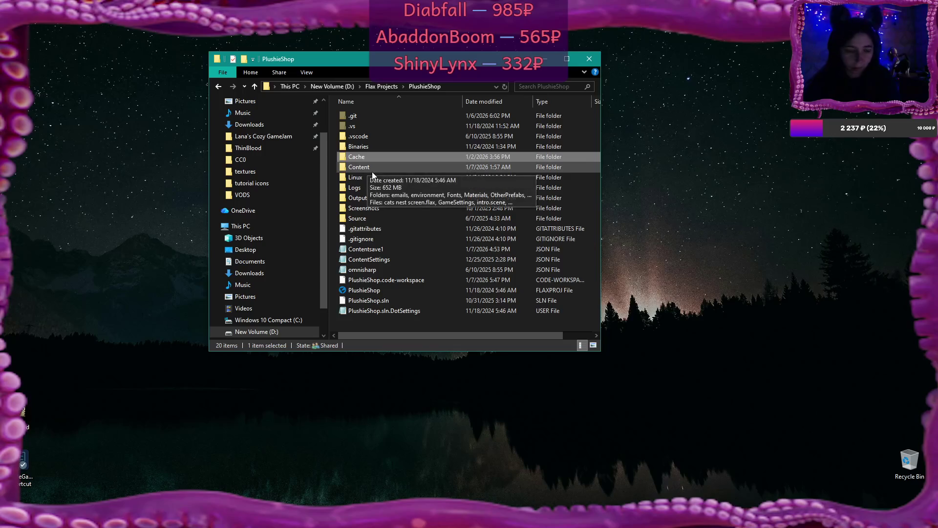
Delete the Cache folder and the Contentsave1 file, then close the Explorer window
key(Delete)
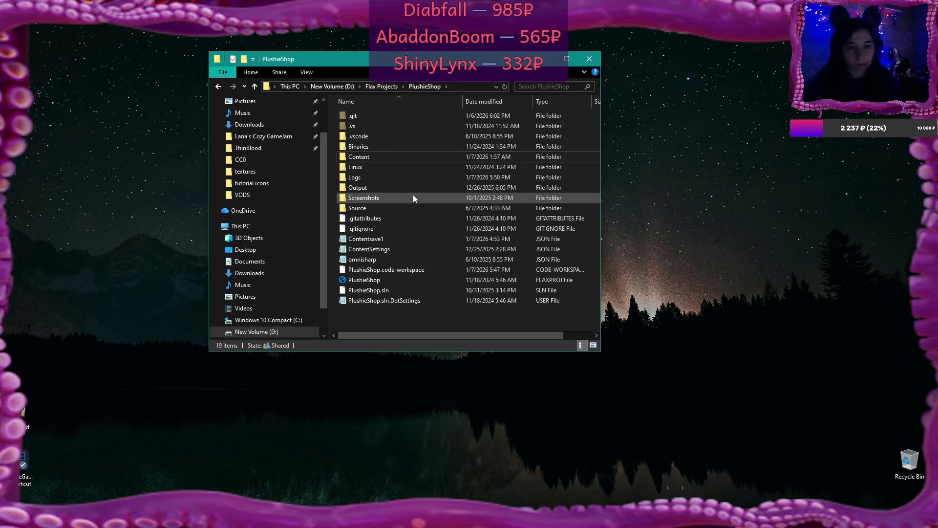
click(379, 239)
key(Delete)
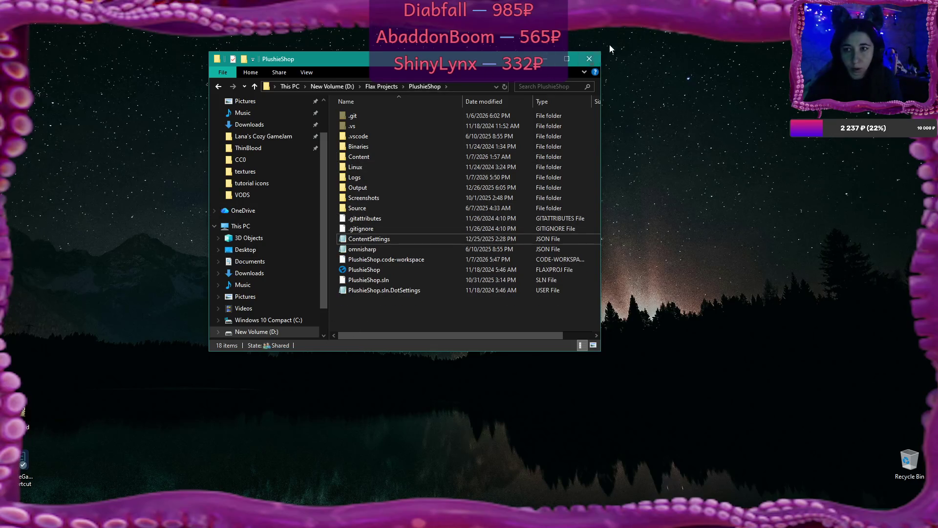
click(589, 59)
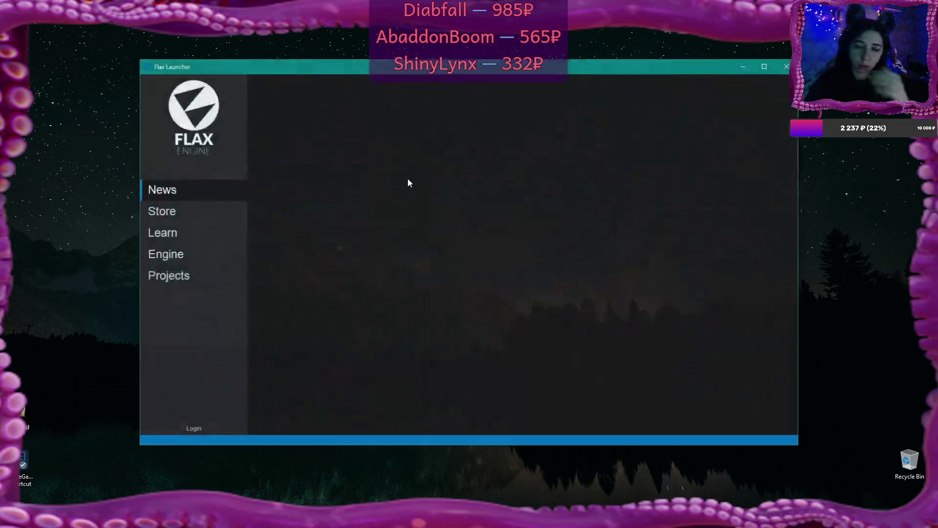
Reopen PlushieShop from the Flax Launcher's Projects library
click(198, 279)
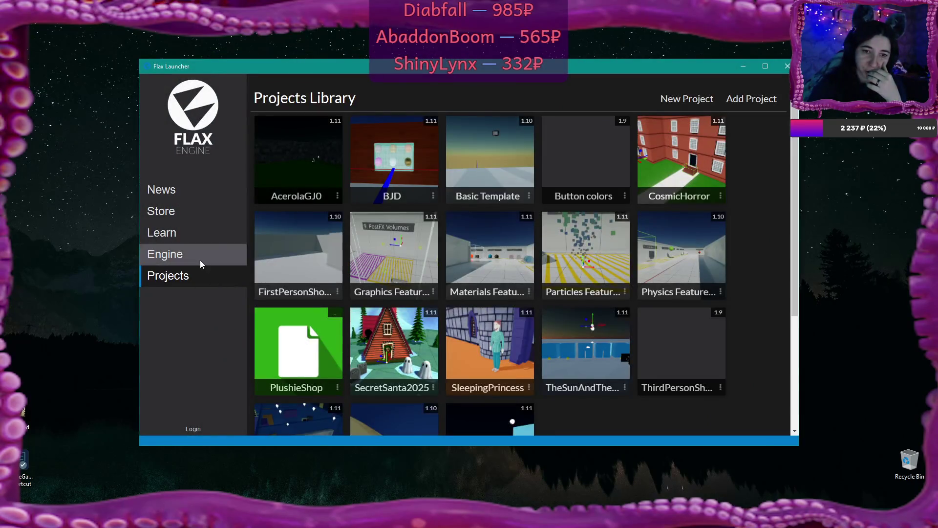
click(309, 390)
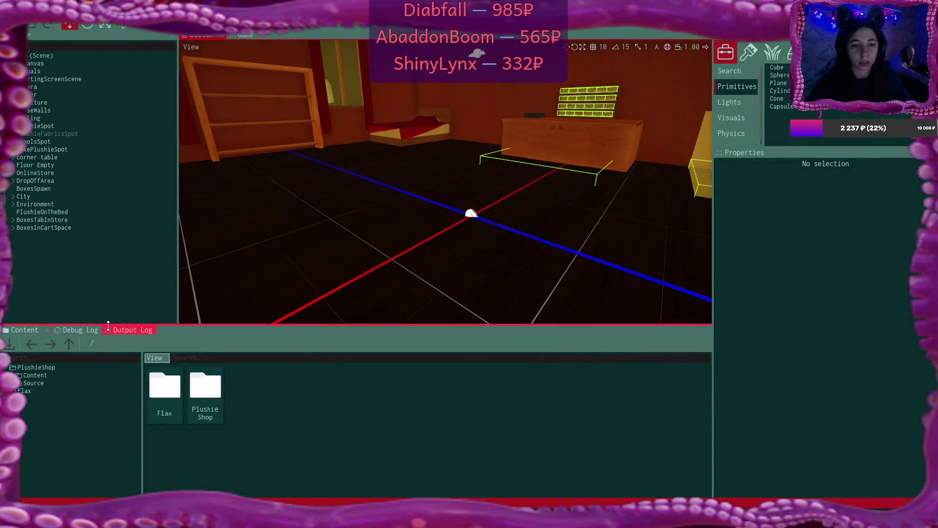
Scroll the Output Log to the missing-asset warnings and select the referenced box's ID
click(128, 330)
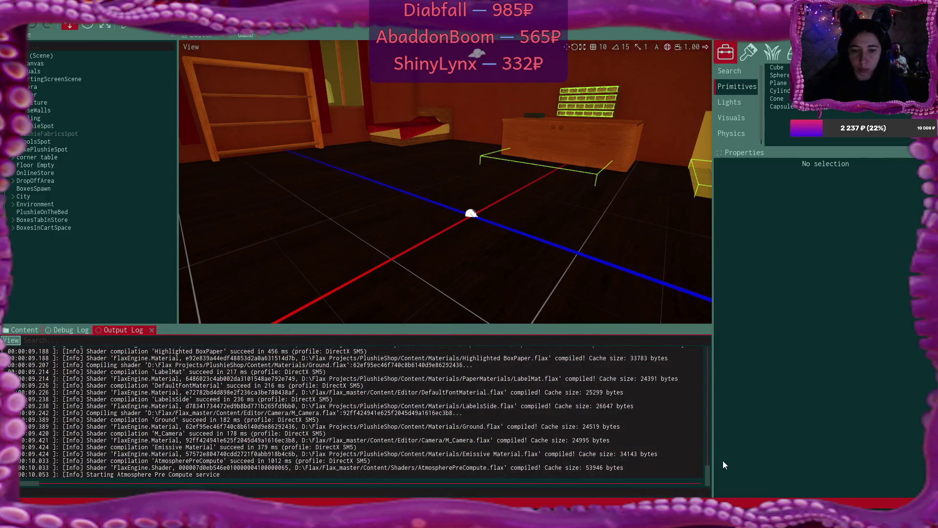
drag(708, 472, 699, 448)
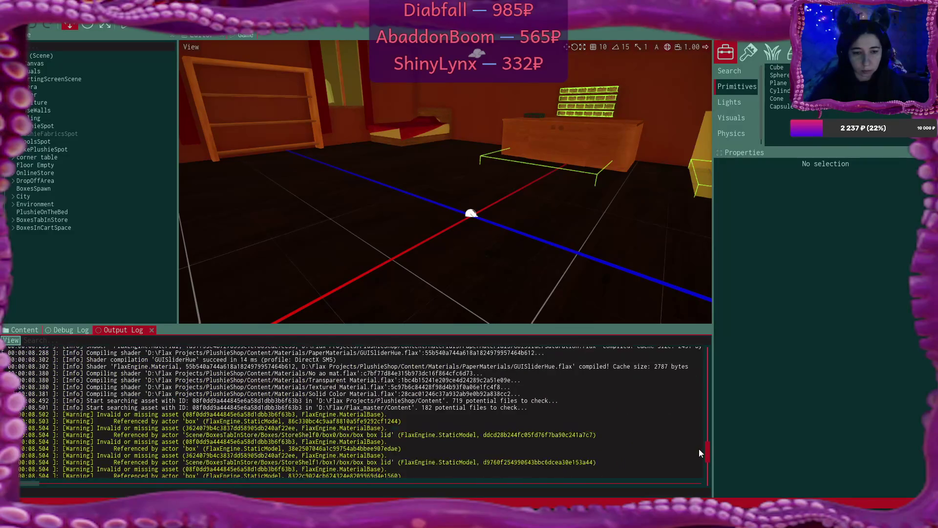
scroll(433, 435, down, 2)
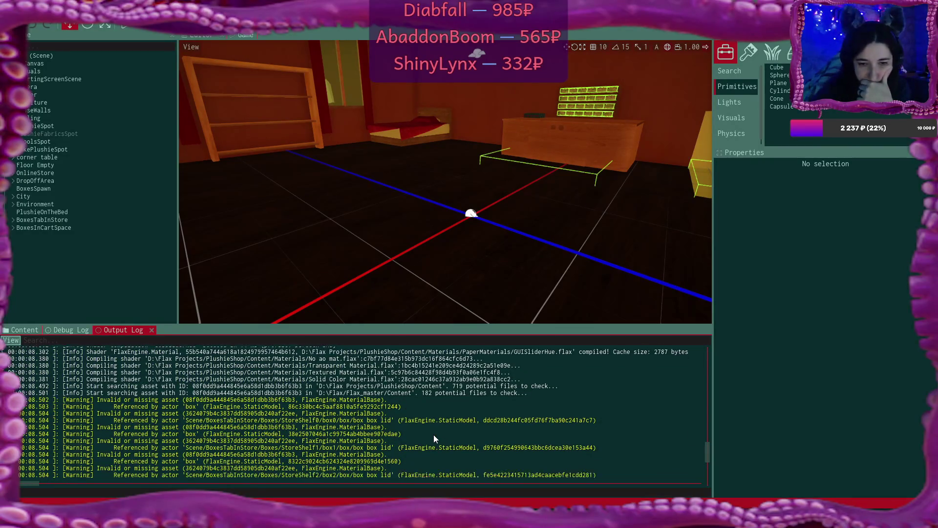
scroll(433, 437, down, 1)
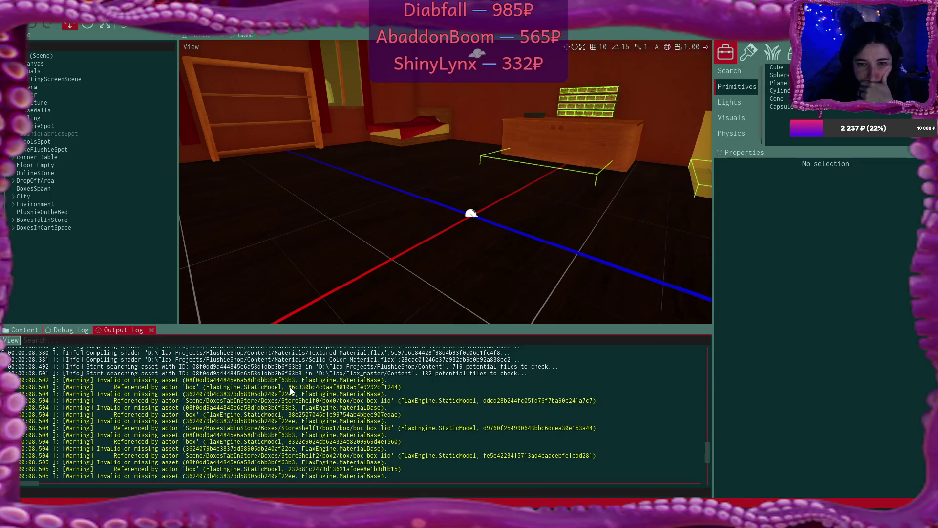
drag(289, 387, 398, 388)
key(ctrl+c)
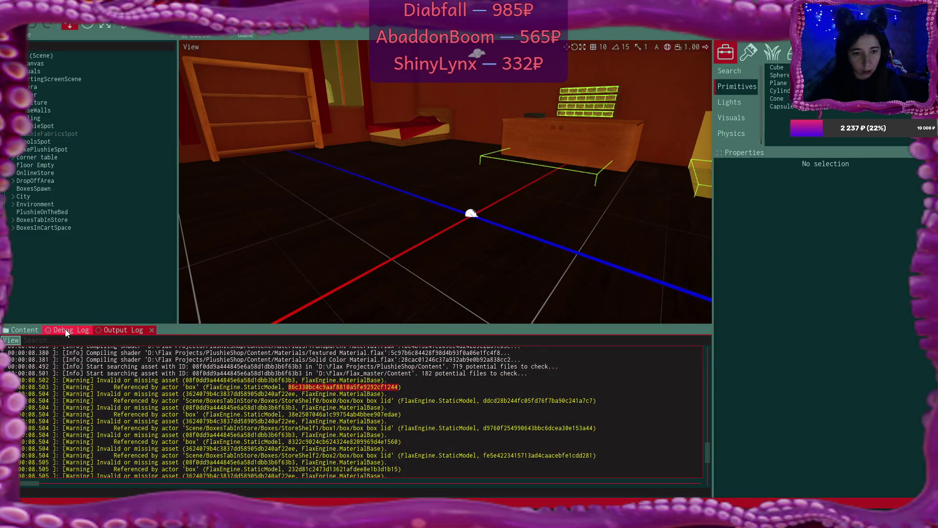
click(457, 187)
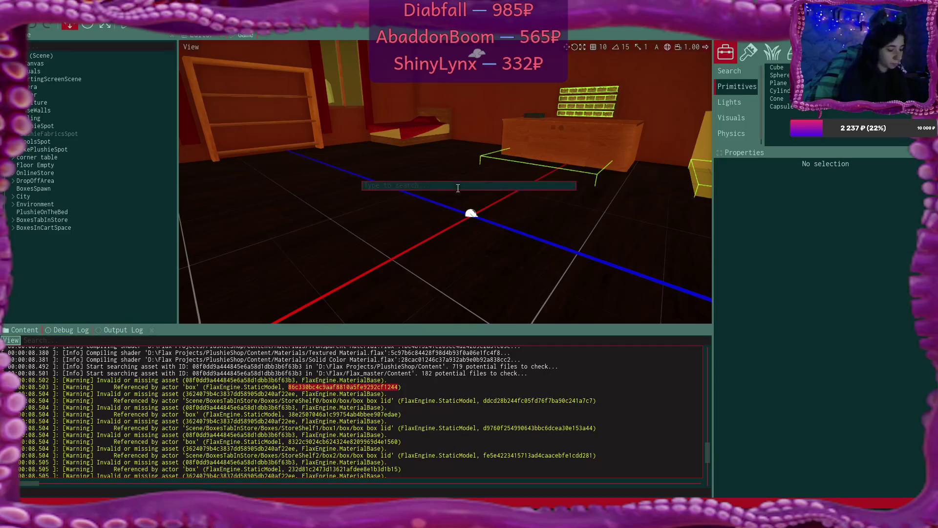
Search the scene for the pasted box ID and jump to the matching actor
key(ctrl+v)
key(Return)
key(f)
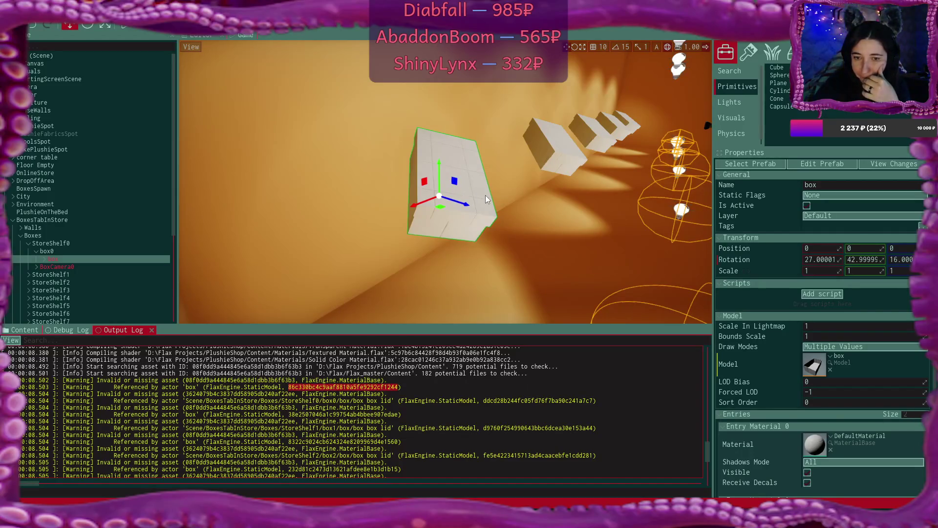
scroll(843, 262, down, 3)
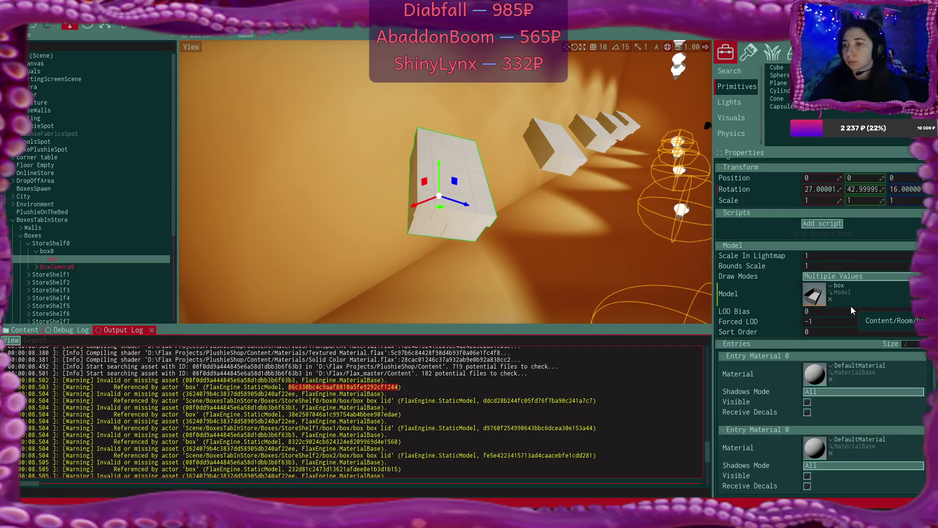
scroll(846, 312, up, 3)
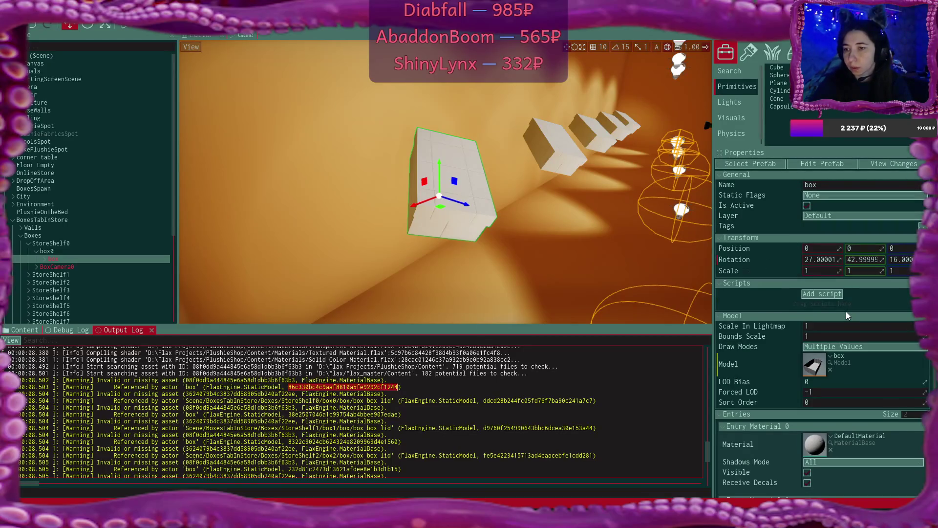
Inspect Boxes, StoreShelf0, box0, its box and BoxCamera0, then check the Debug Log
click(44, 235)
click(61, 242)
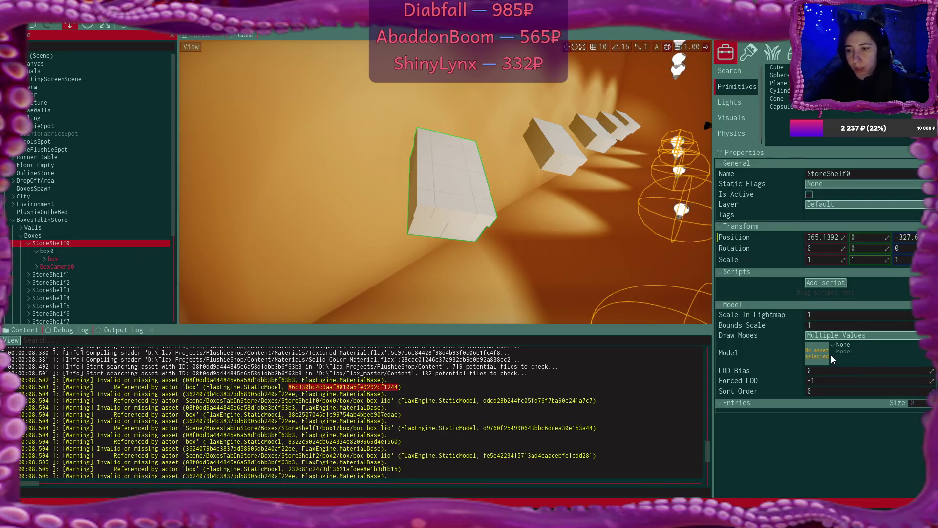
click(89, 250)
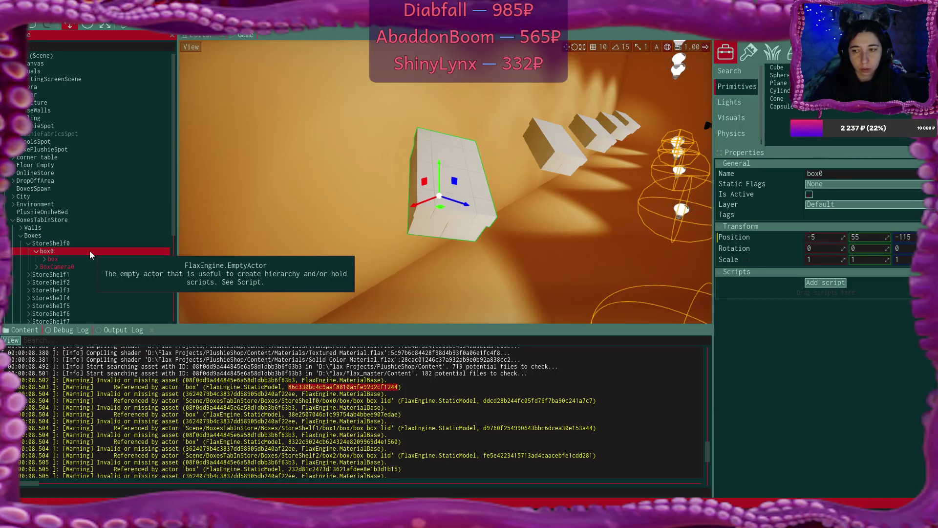
click(90, 257)
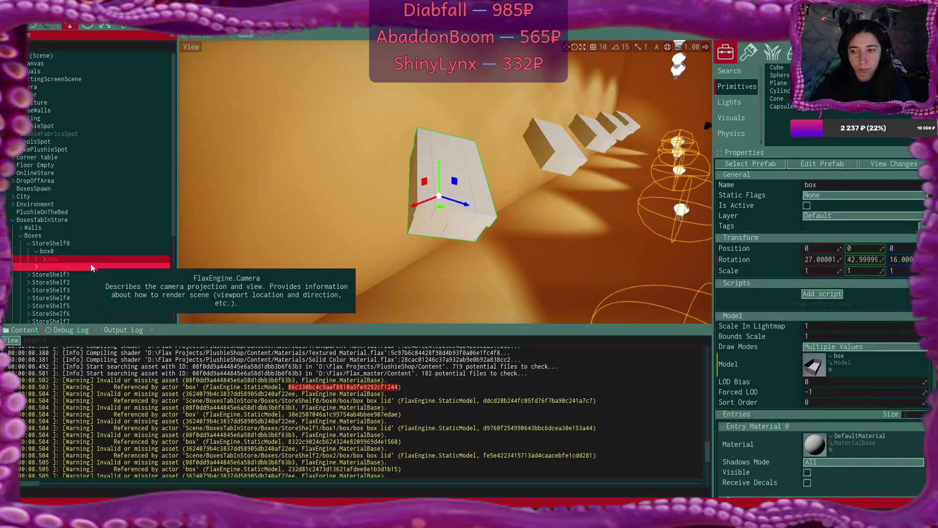
click(89, 262)
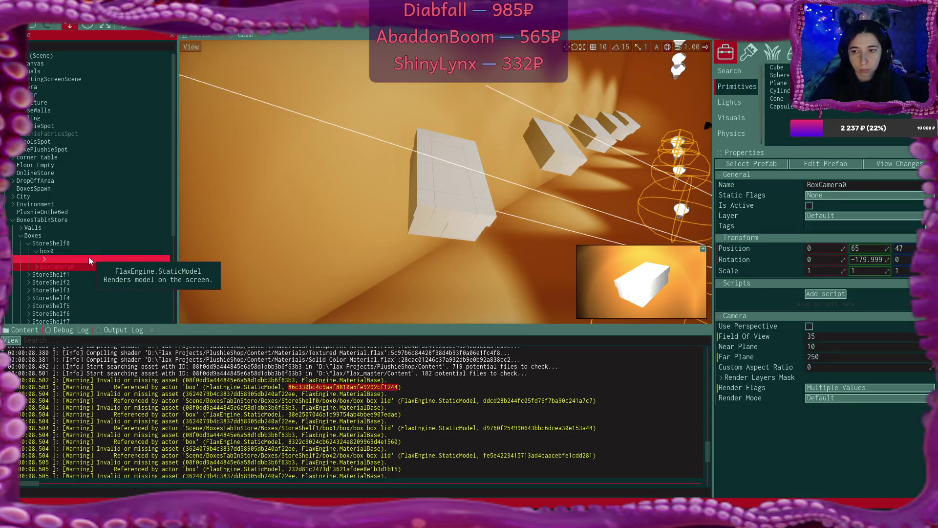
click(89, 257)
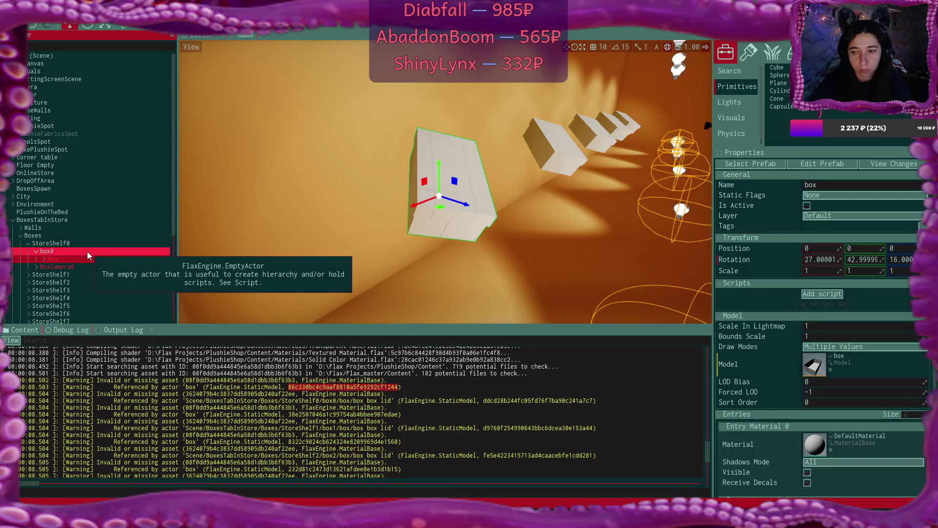
click(87, 251)
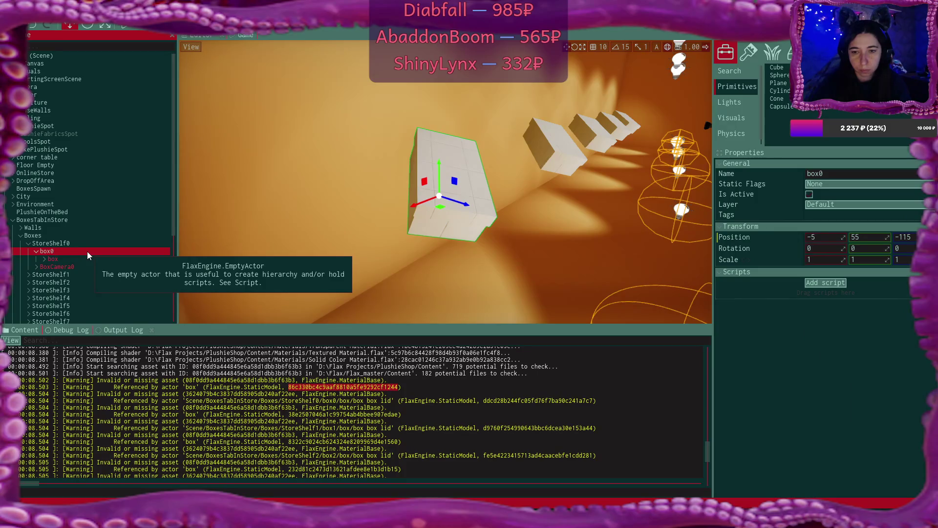
click(72, 329)
click(25, 332)
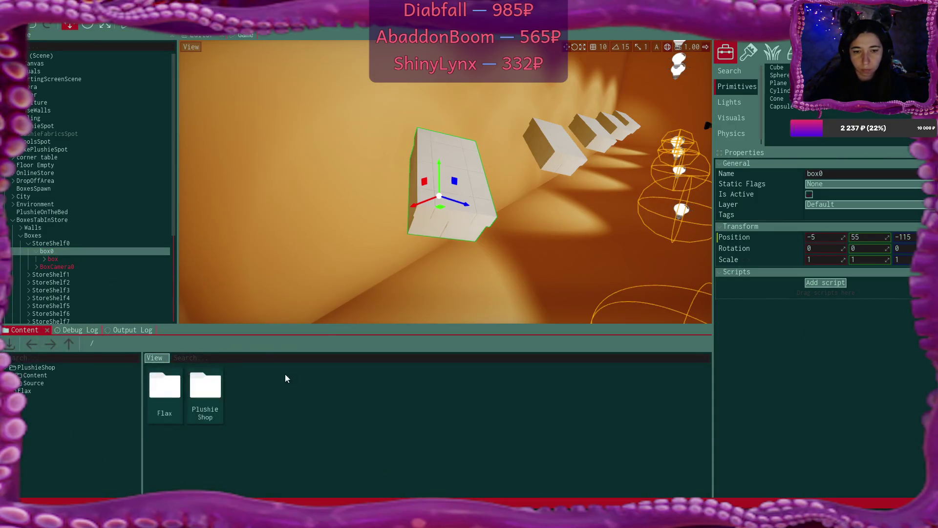
Open the Box Example prefab from PlushieShop/Content/Room for editing
double_click(205, 386)
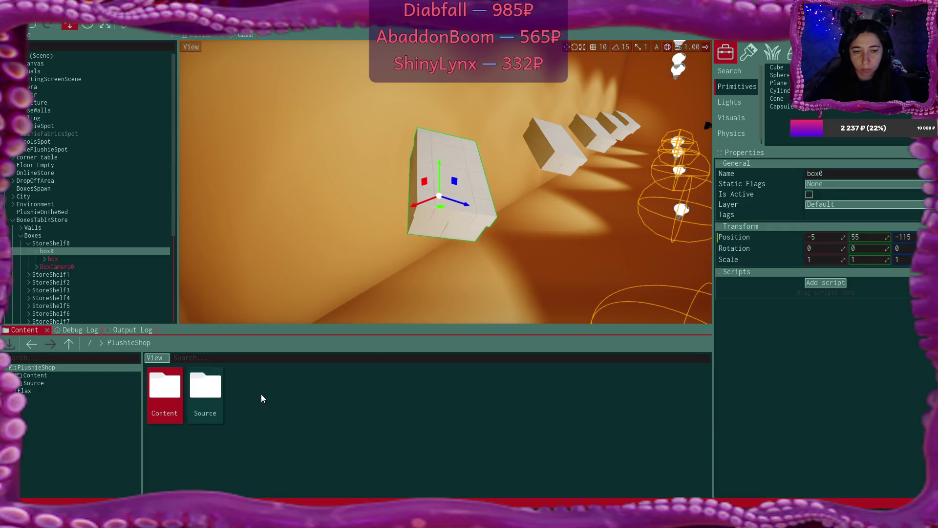
double_click(165, 386)
double_click(409, 391)
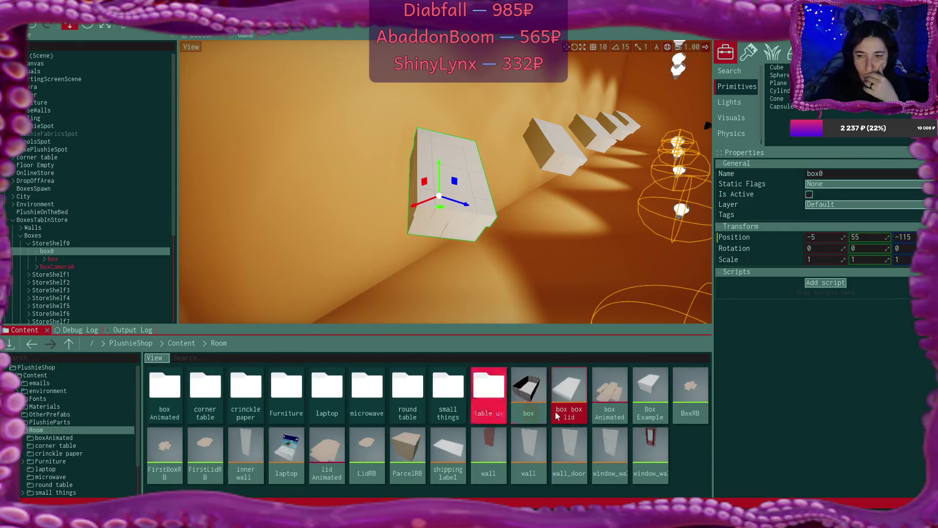
double_click(660, 390)
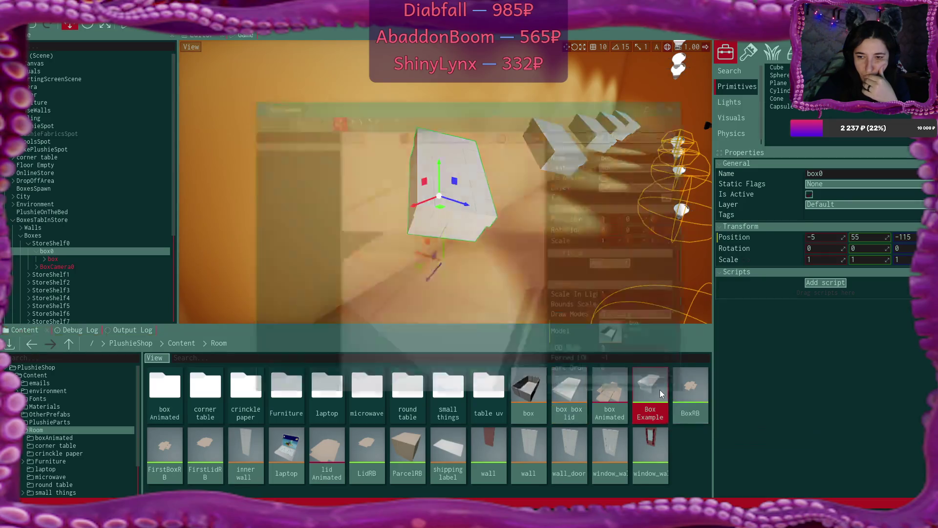
scroll(641, 278, down, 3)
scroll(640, 277, down, 3)
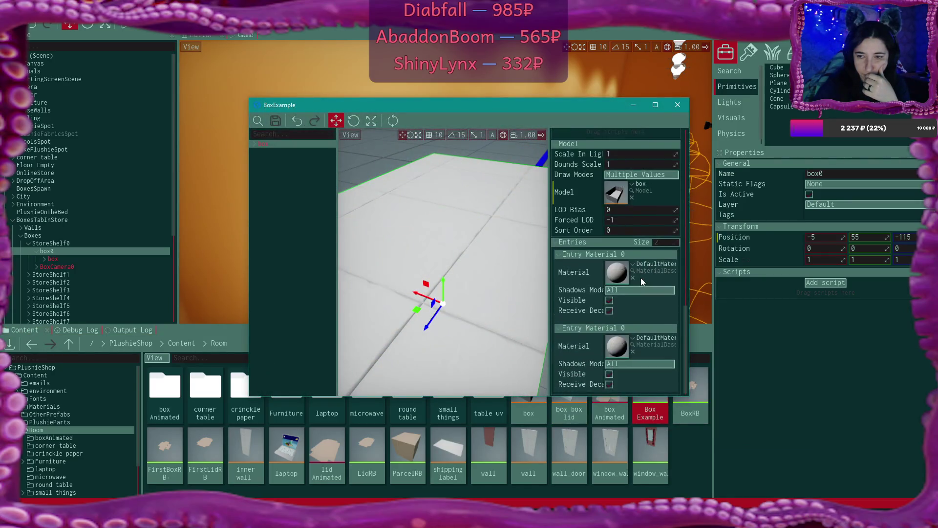
Set both material entries of the box model to Box Plain Material
click(632, 262)
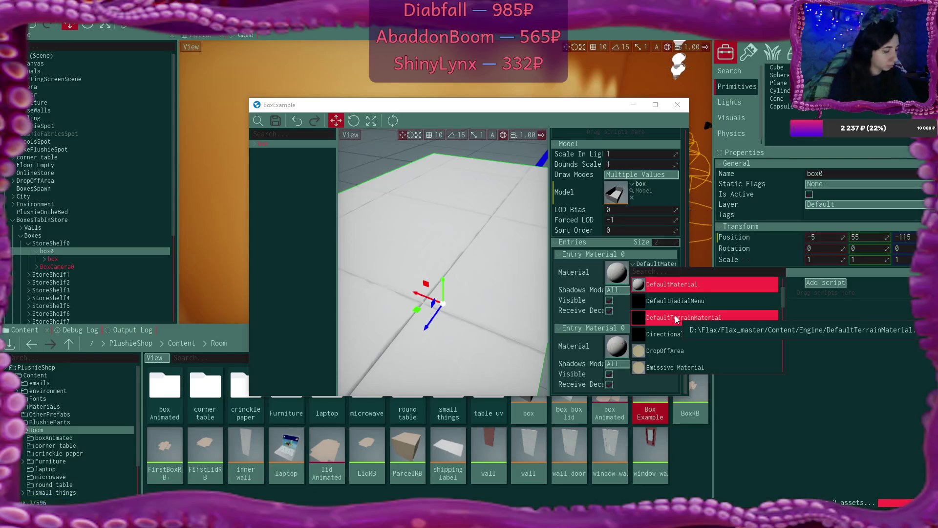
text(plain)
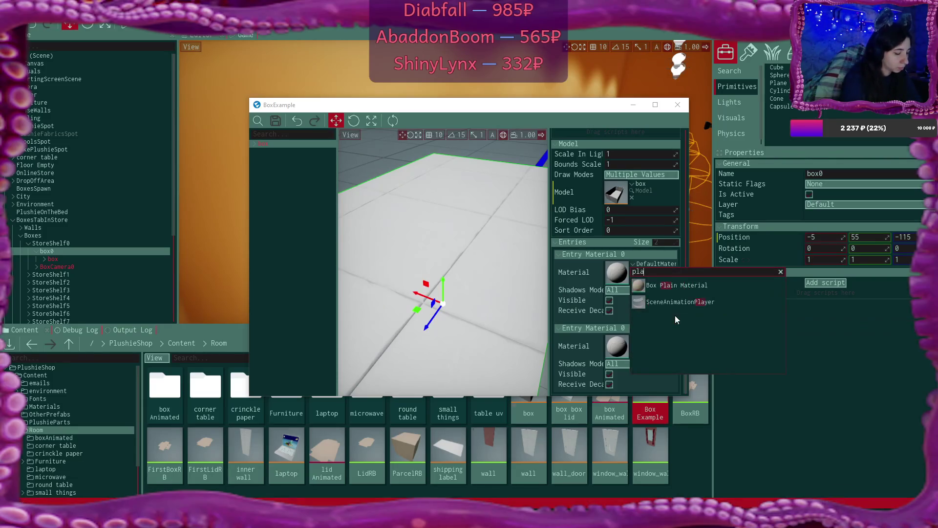
click(674, 285)
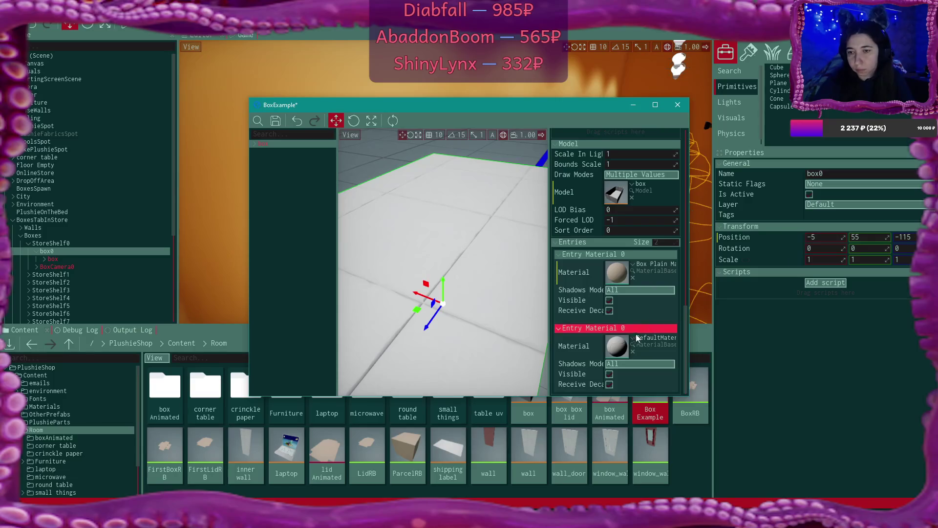
click(632, 337)
text(plain)
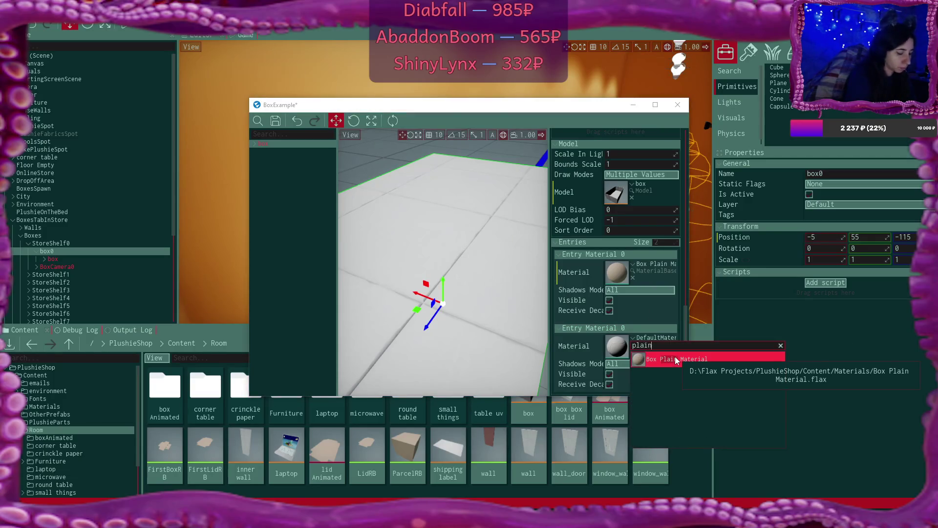
click(676, 360)
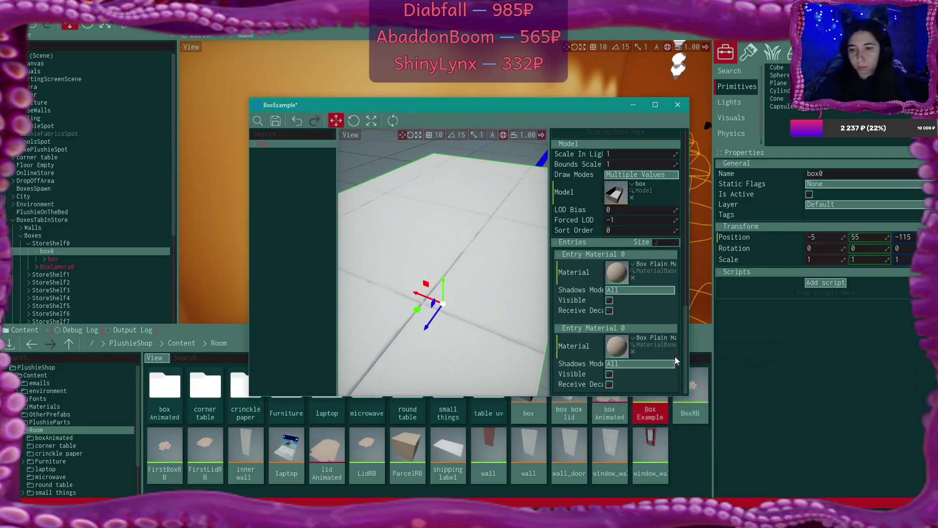
Give the box box lid's first entry and InnerBox Box Plain Material, then save and close the prefab
click(258, 144)
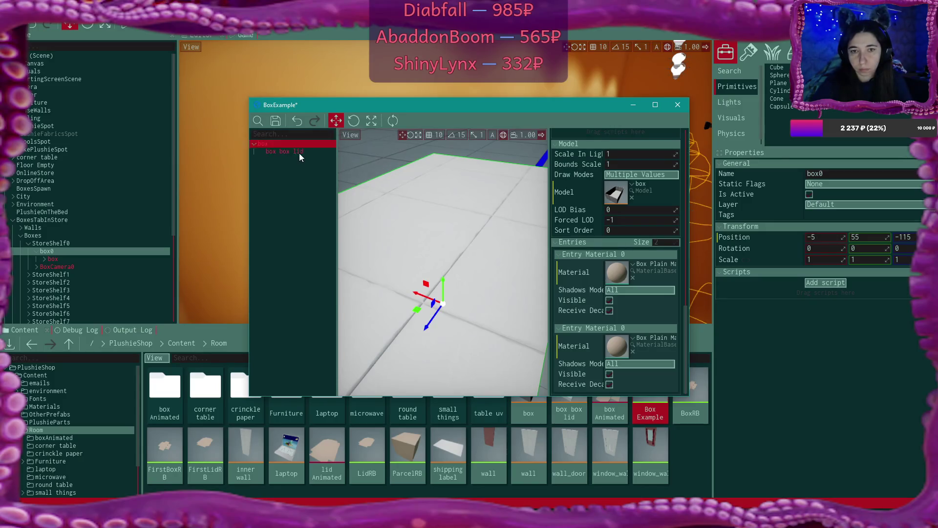
click(619, 277)
text(pl)
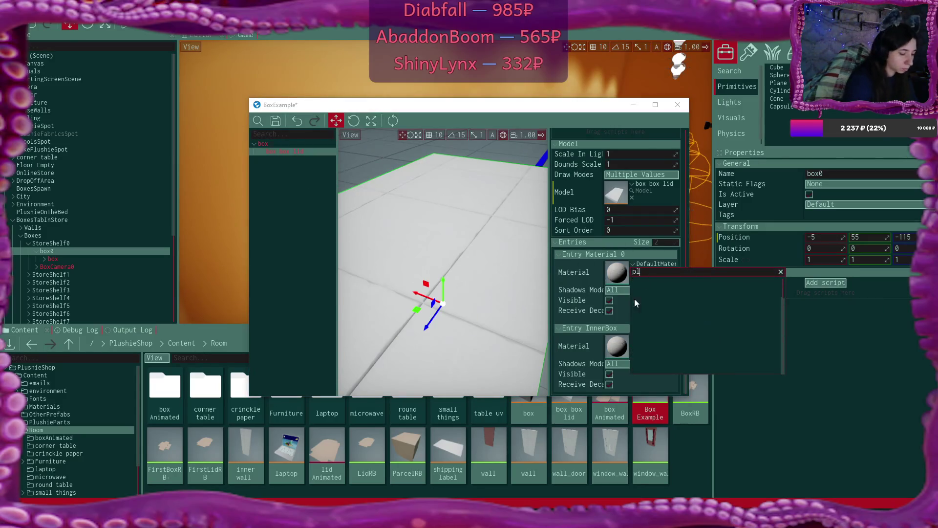
click(649, 285)
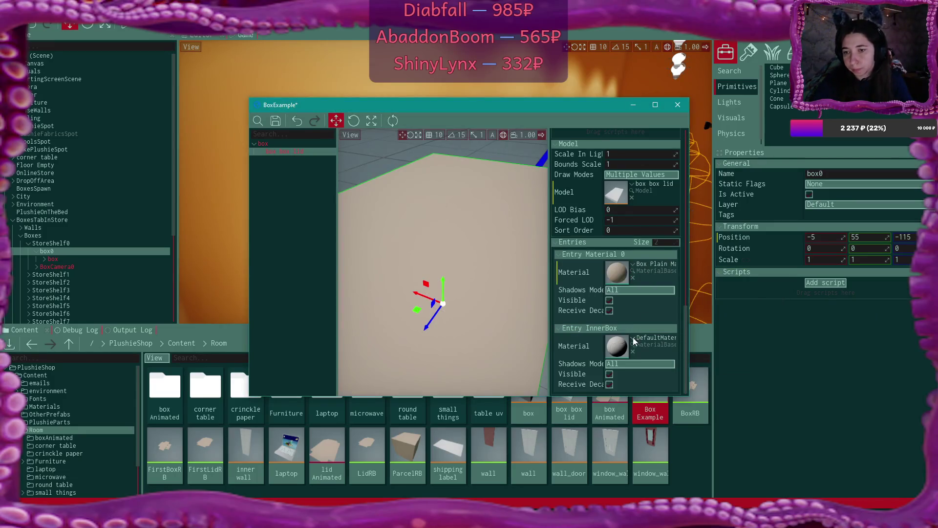
click(633, 337)
text(plain)
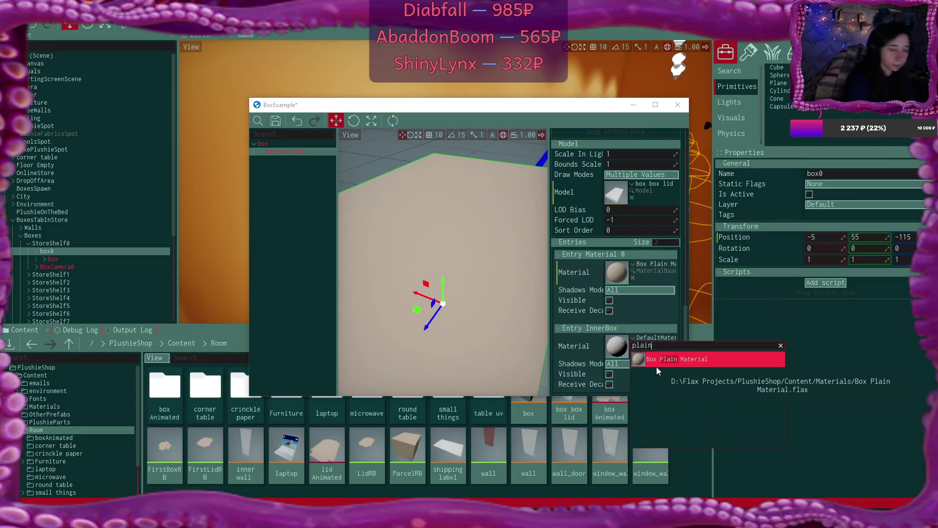
click(652, 362)
click(277, 121)
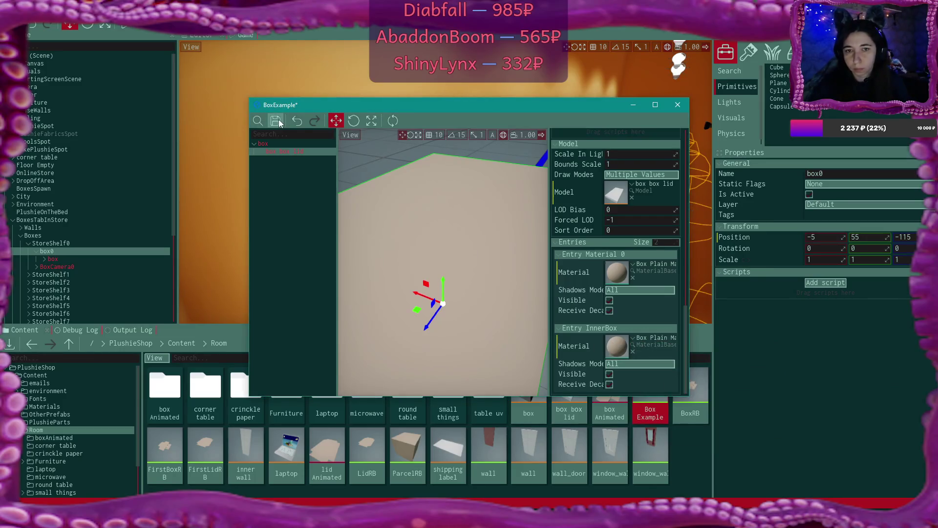
click(678, 105)
Show the Output Log and inspect box0's box box lid materials in the Scene tree
click(116, 330)
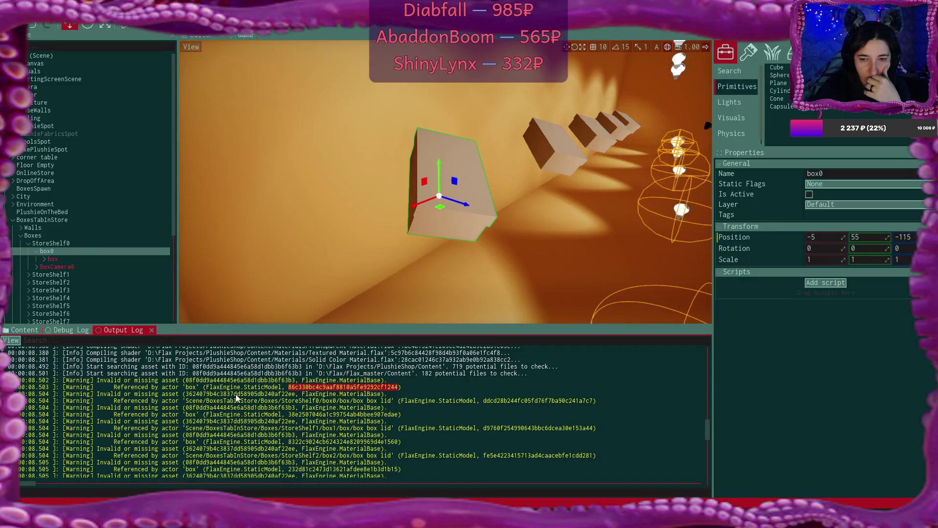
click(44, 258)
click(73, 267)
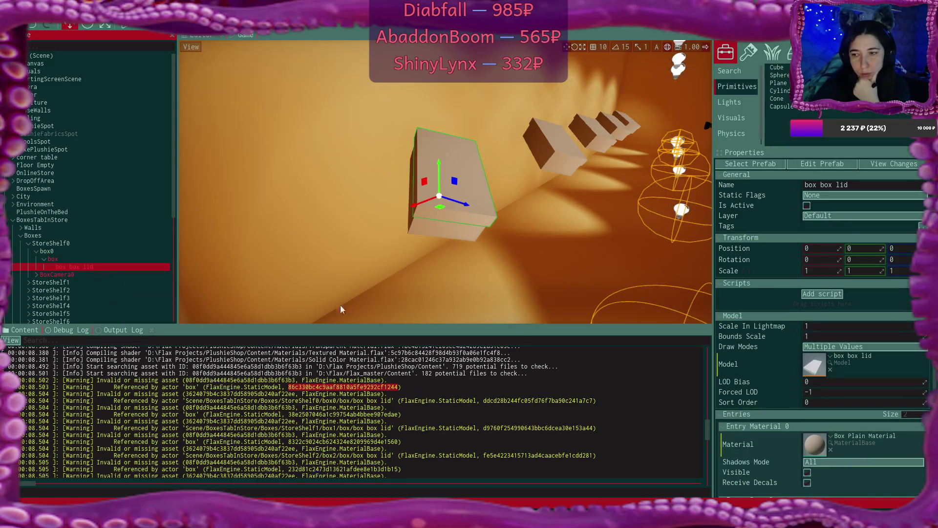
scroll(860, 385, down, 3)
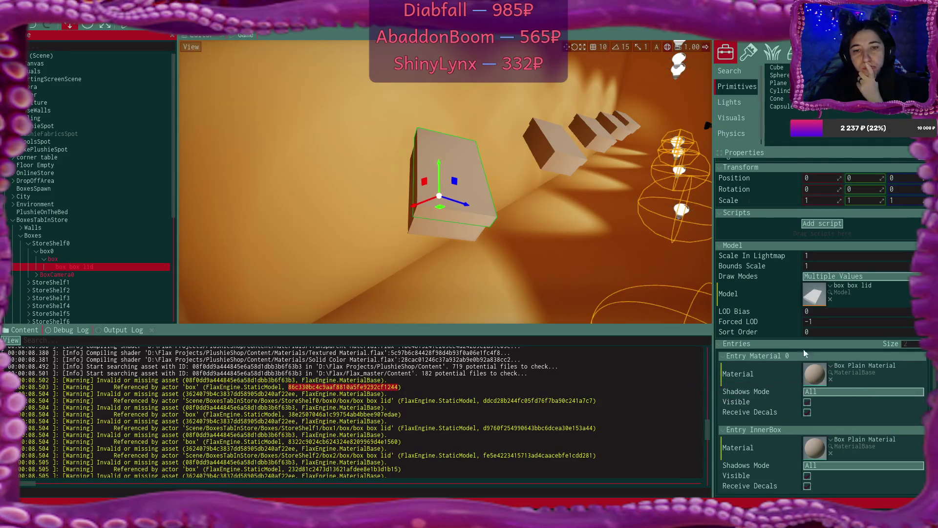
Check the Debug Log, return to the Output Log, and select box0's box model
click(72, 330)
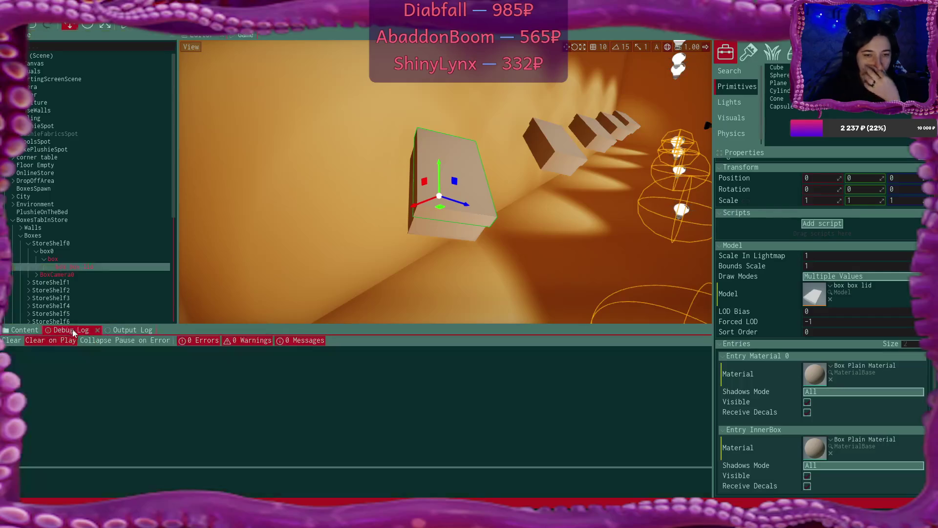
click(106, 331)
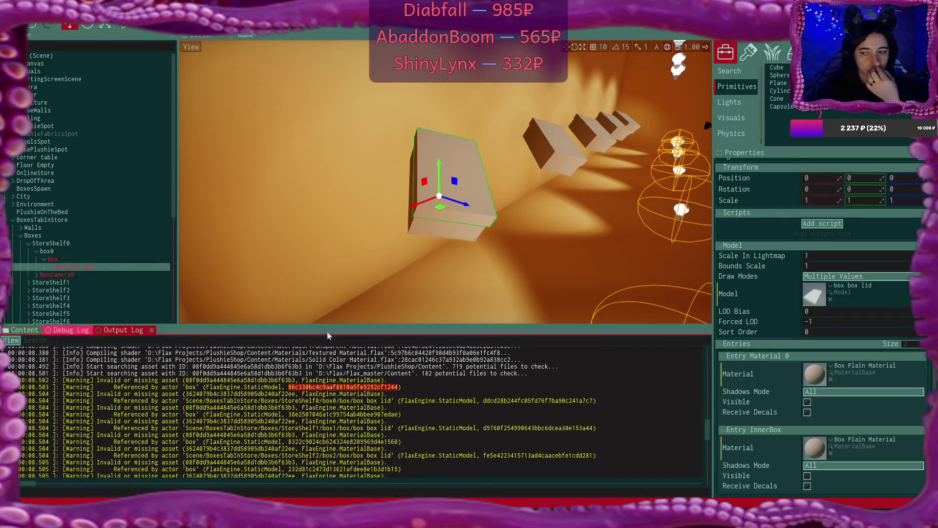
click(61, 259)
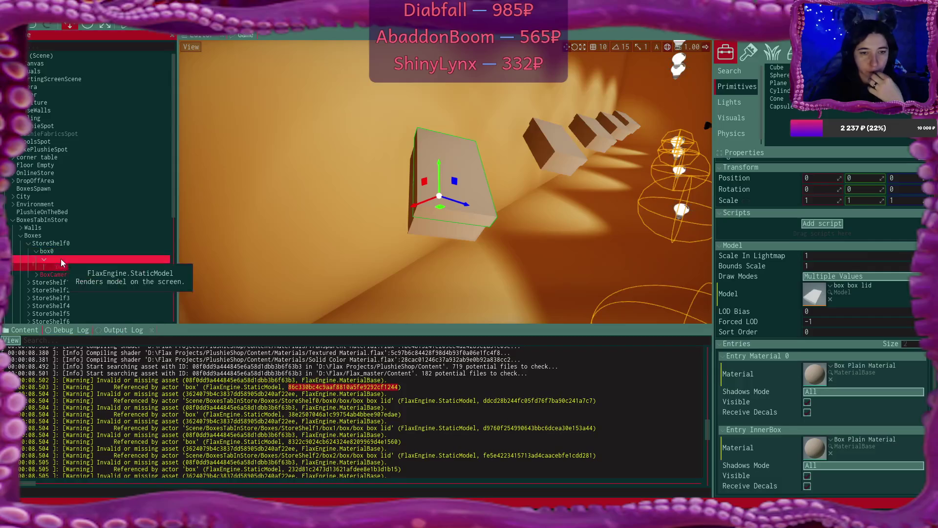
Set Element 0 and Element 1 of the box model asset to Box Plain Material
double_click(813, 364)
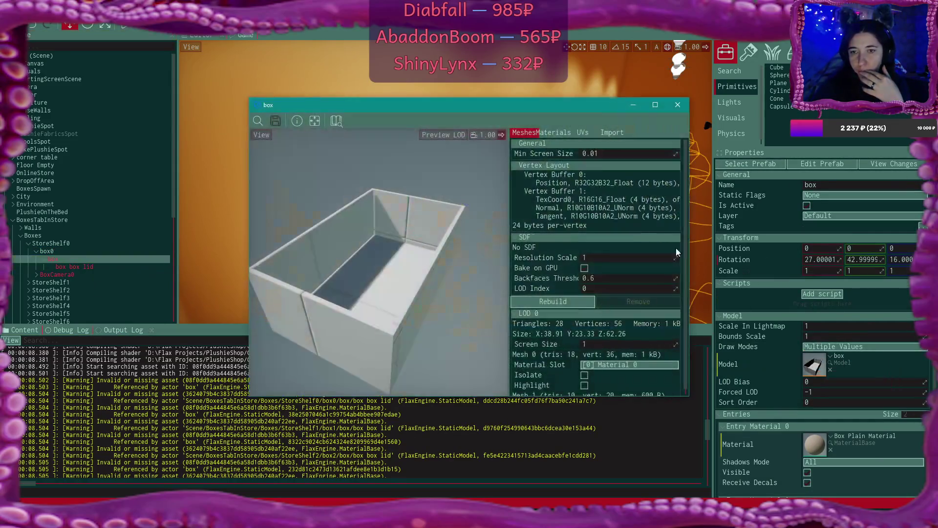
click(542, 132)
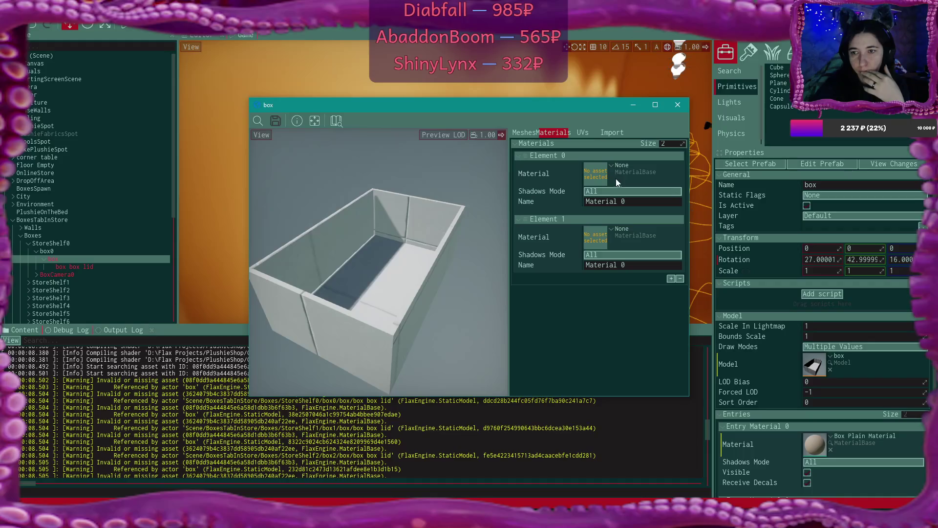
click(612, 165)
text(p)
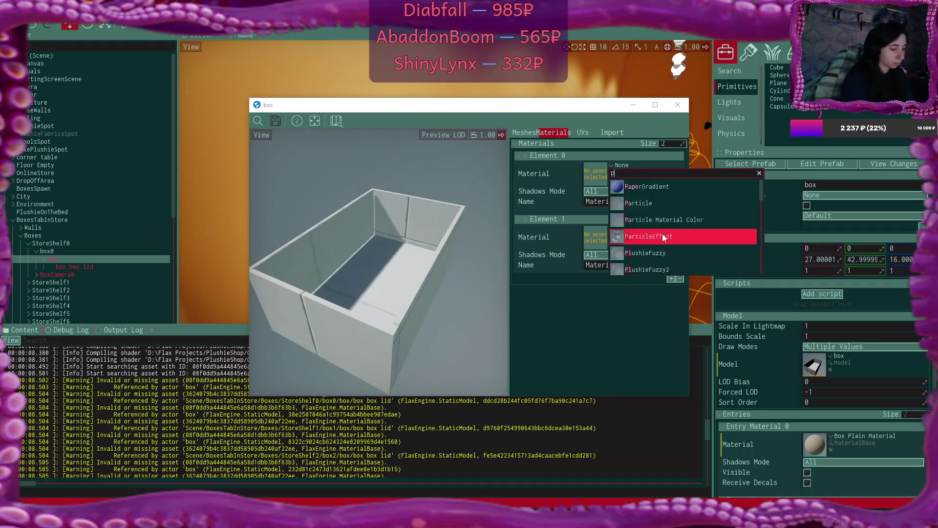
text(lain)
click(670, 185)
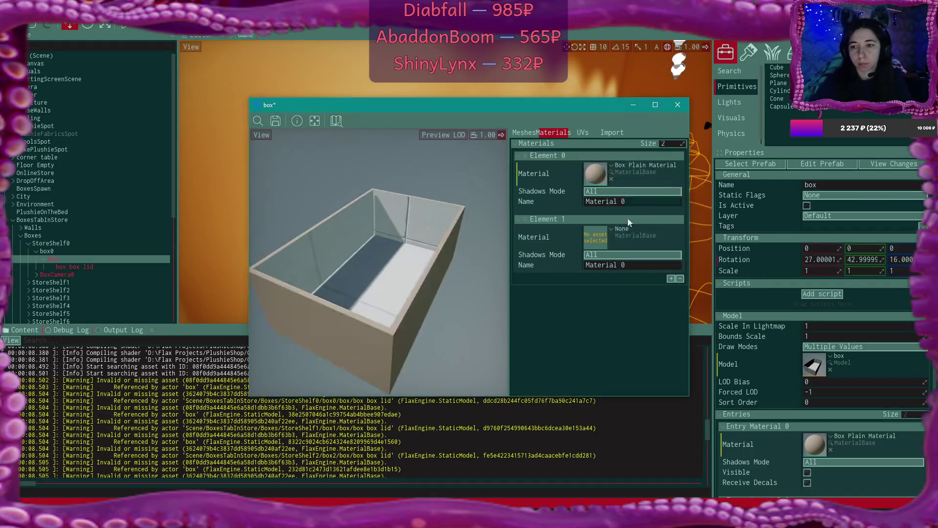
click(614, 228)
text(plain)
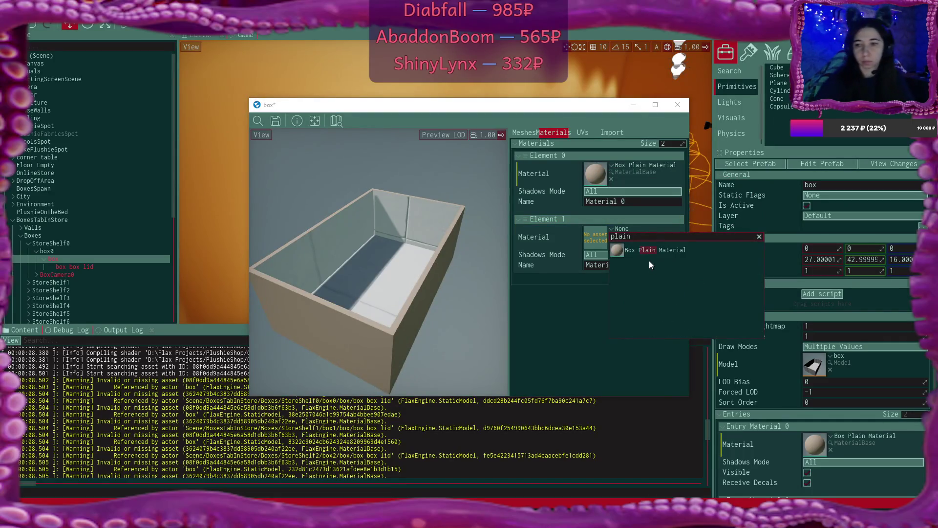
click(643, 251)
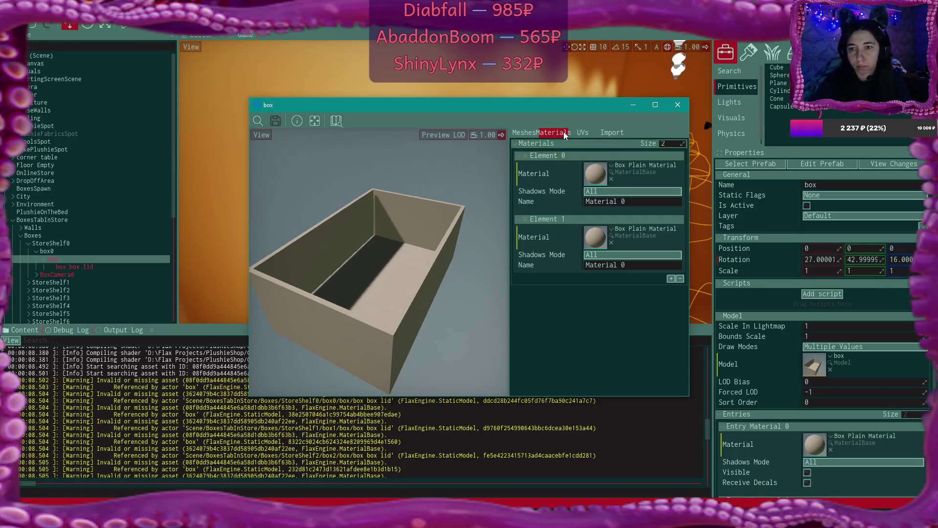
click(678, 105)
Give the box box lid model's Element 0 and InnerBox Box Plain Material, then save and close it
click(83, 265)
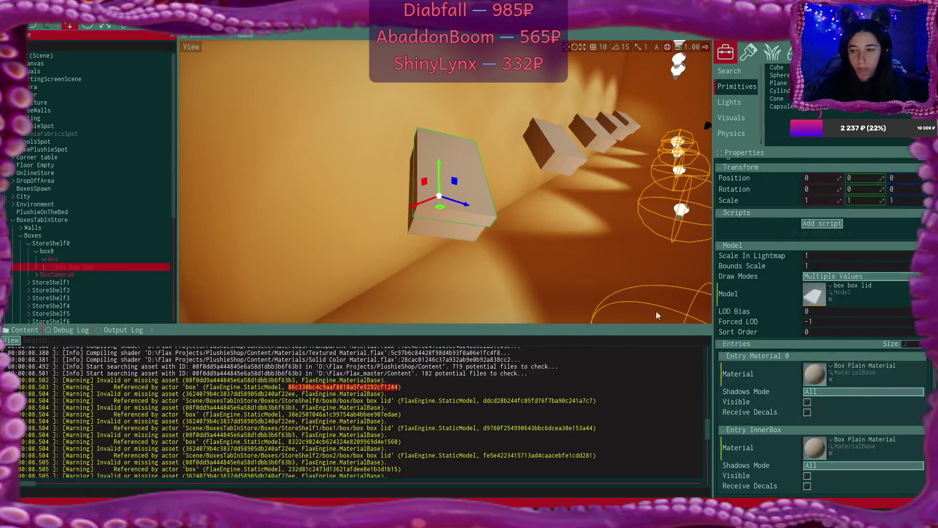
double_click(809, 296)
click(566, 133)
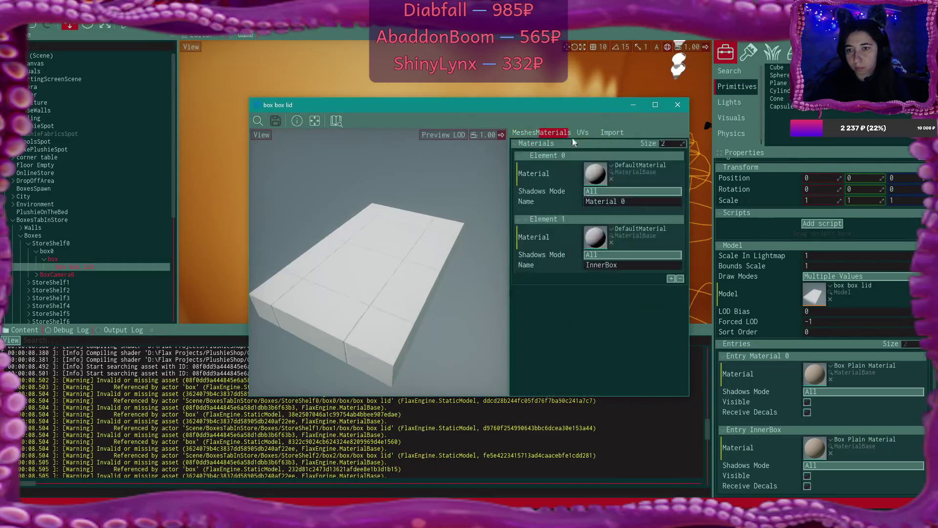
click(611, 165)
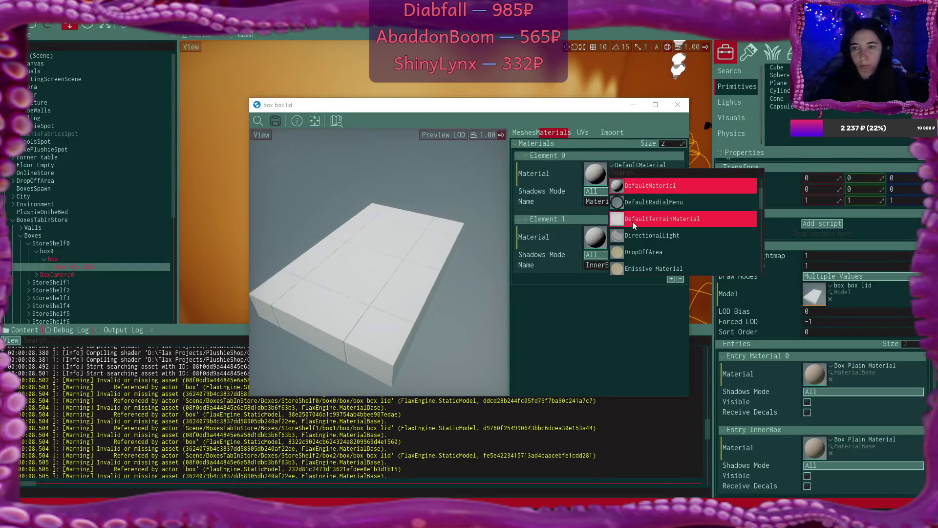
text(plain)
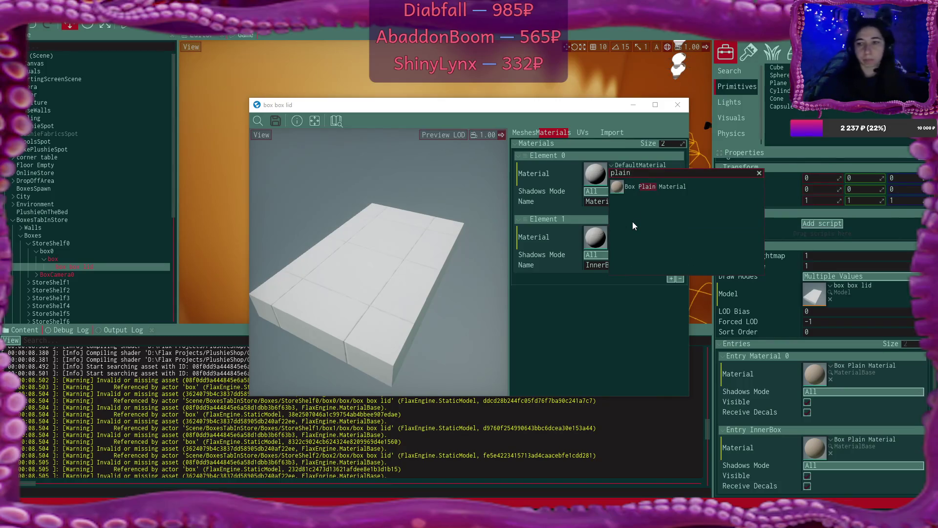
click(631, 186)
click(610, 228)
text(plain)
click(635, 252)
click(273, 121)
click(678, 105)
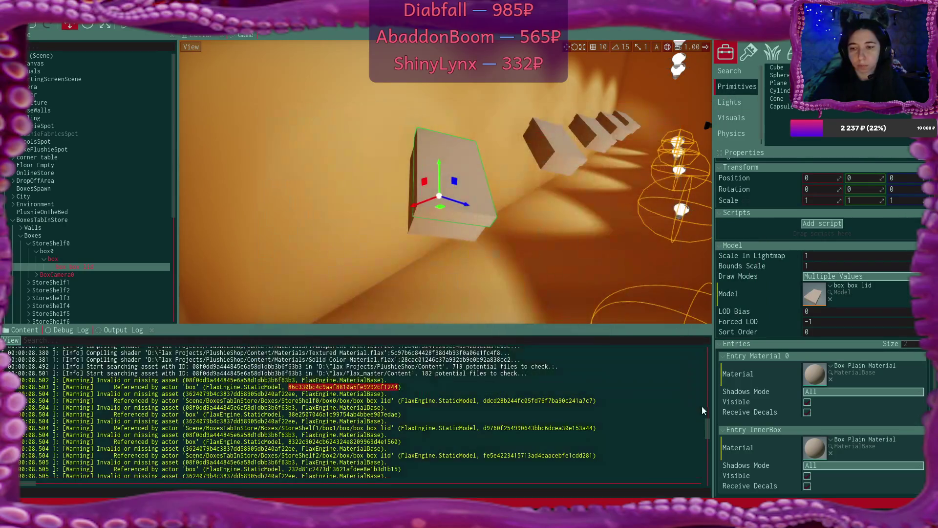
drag(711, 426, 705, 486)
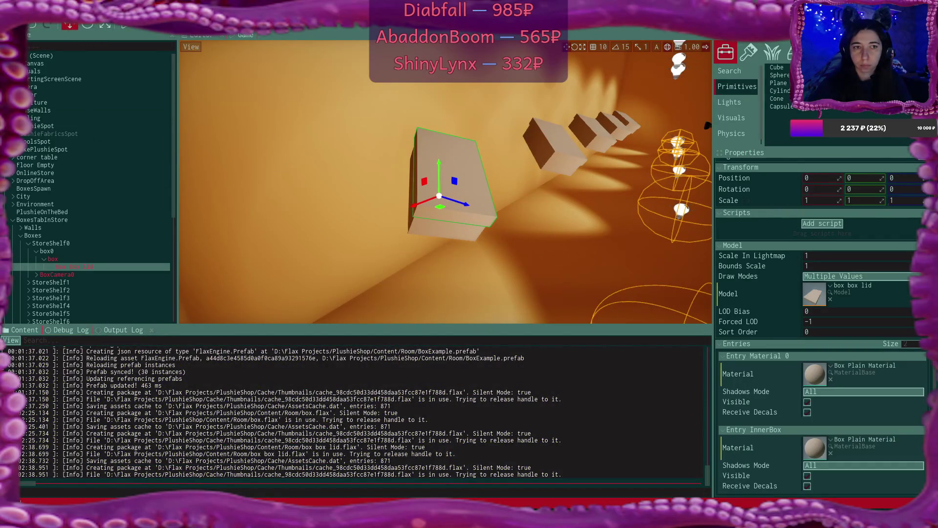
Reload the PlushieShop project via File > Reload project, then check the Output and Debug logs
click(32, 12)
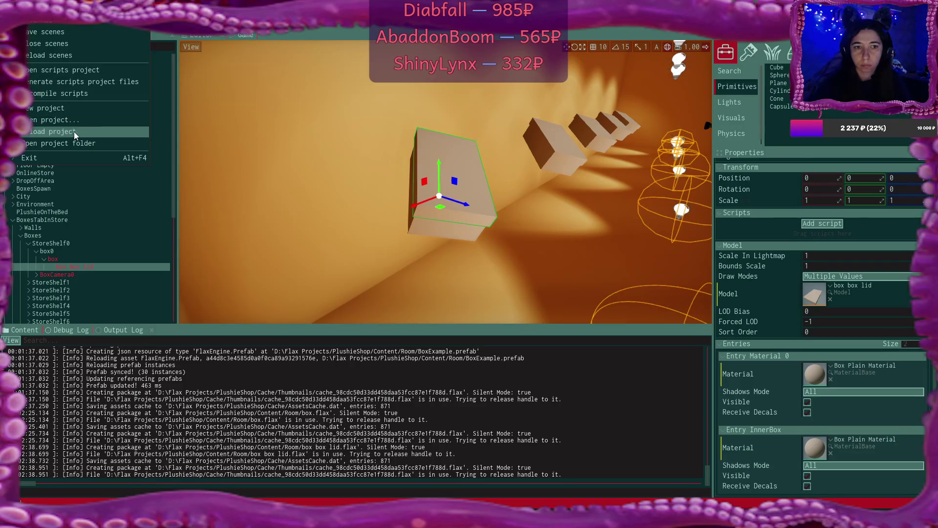
click(74, 131)
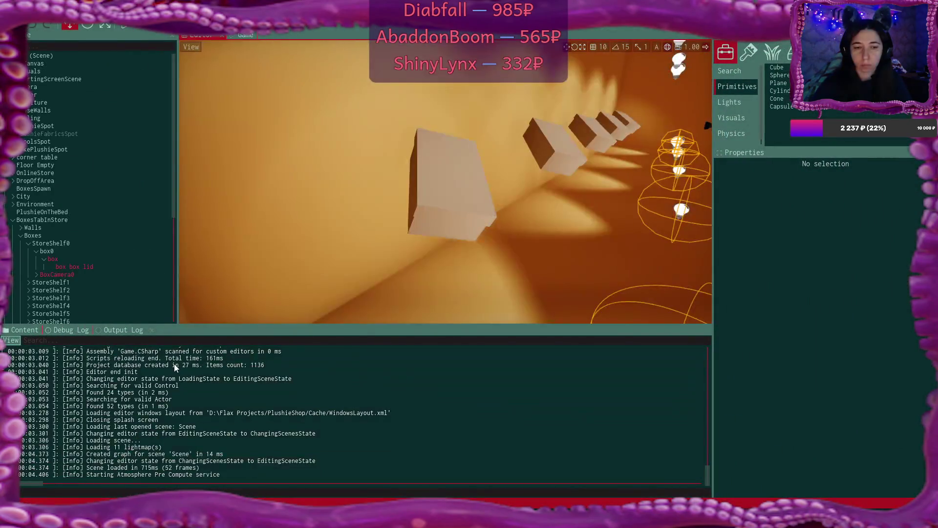
click(125, 330)
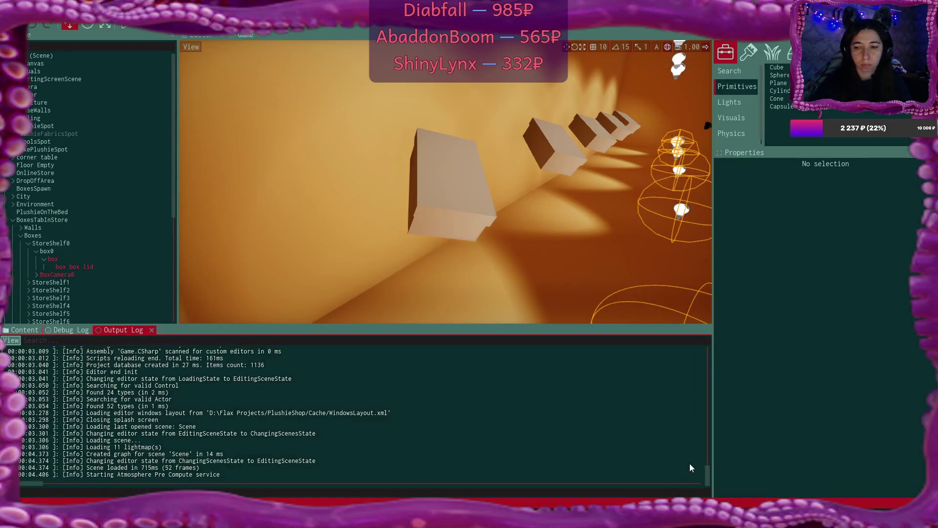
mouse_move(708, 472)
mouse_down()
mouse_move(704, 341)
mouse_move(731, 490)
mouse_up()
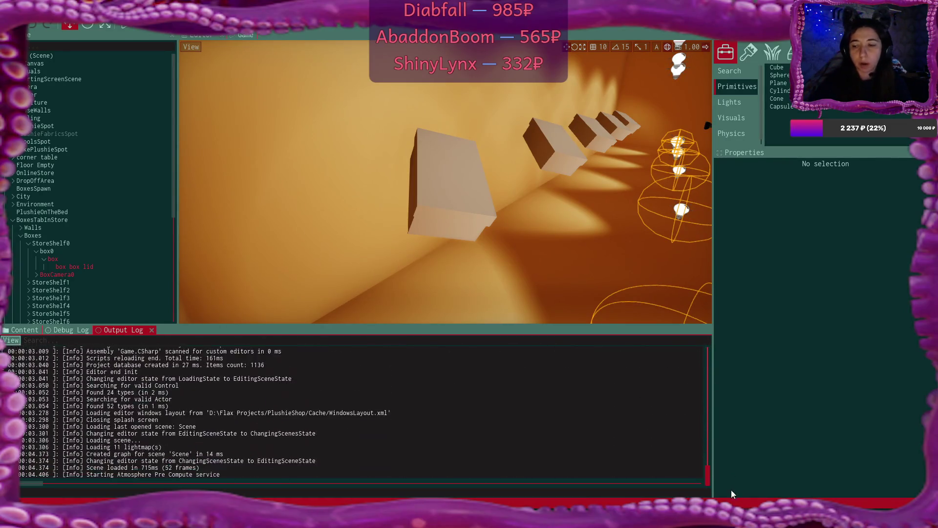
click(66, 330)
click(25, 330)
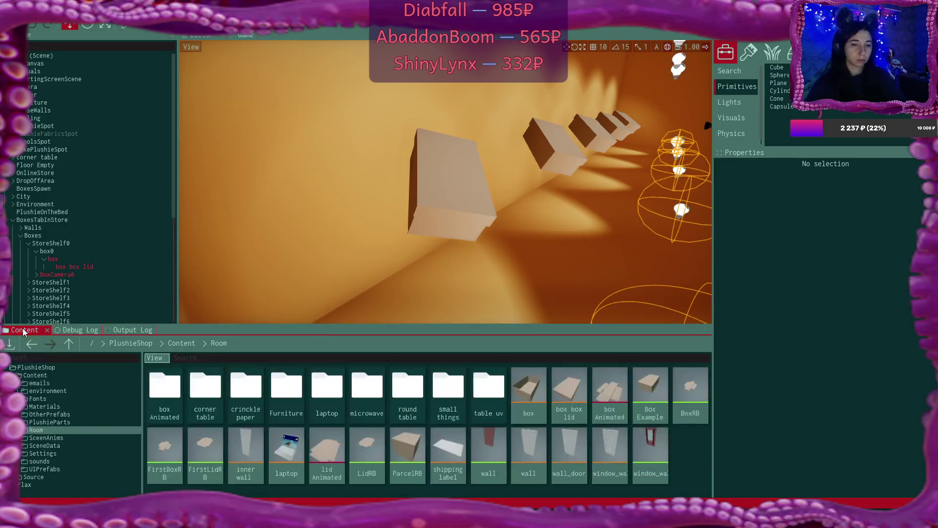
Collapse StoreShelf0 in the Scene tree and expand Canvas down to PlushieButtons
click(42, 257)
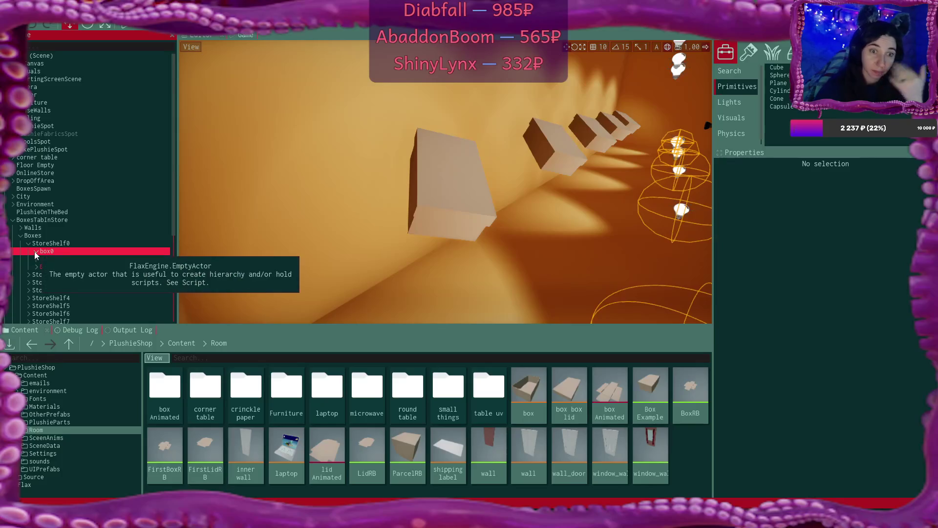
click(37, 251)
click(28, 243)
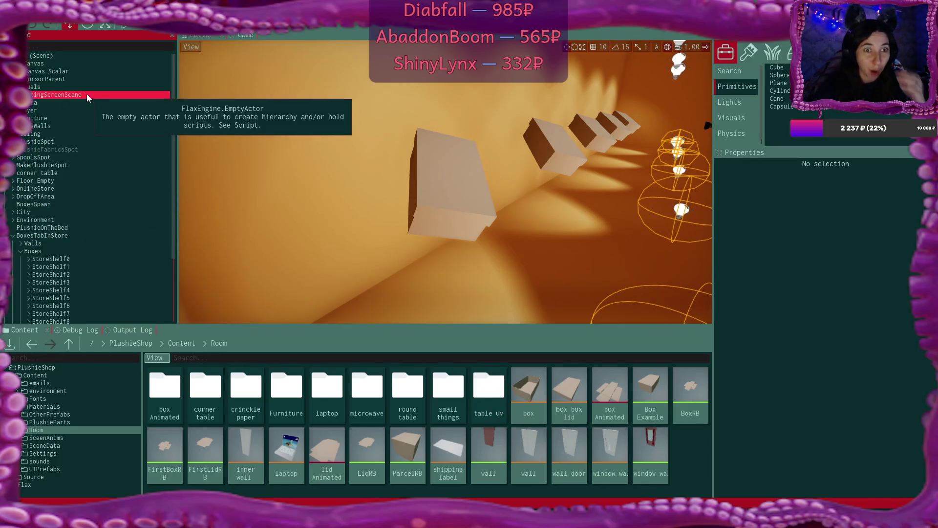
click(18, 63)
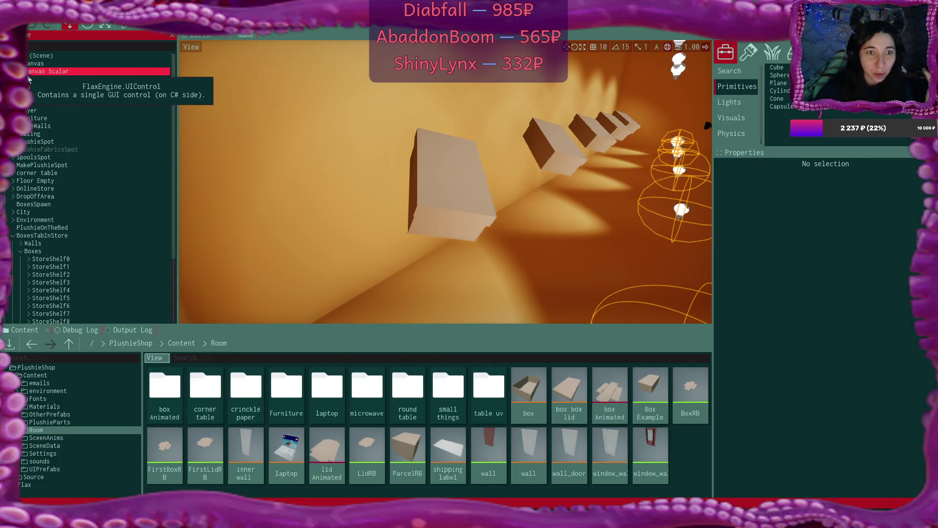
click(22, 71)
click(31, 80)
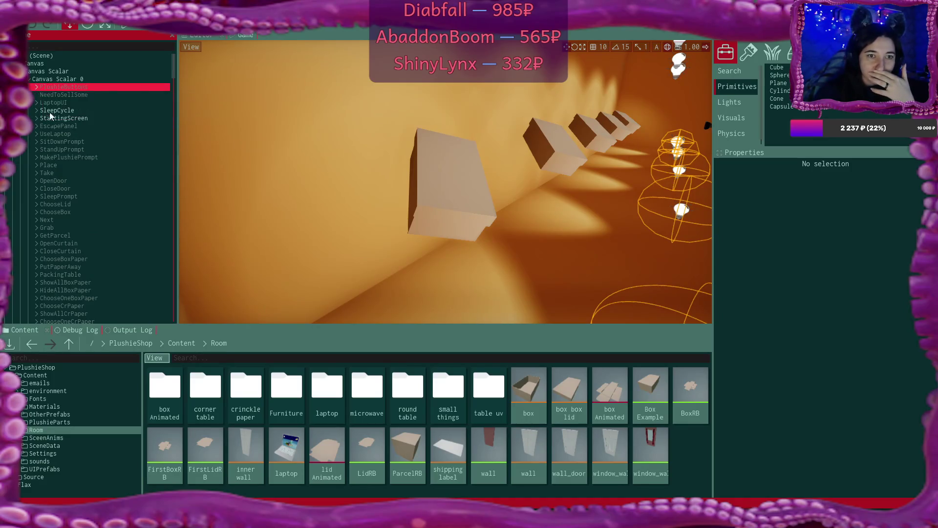
click(37, 88)
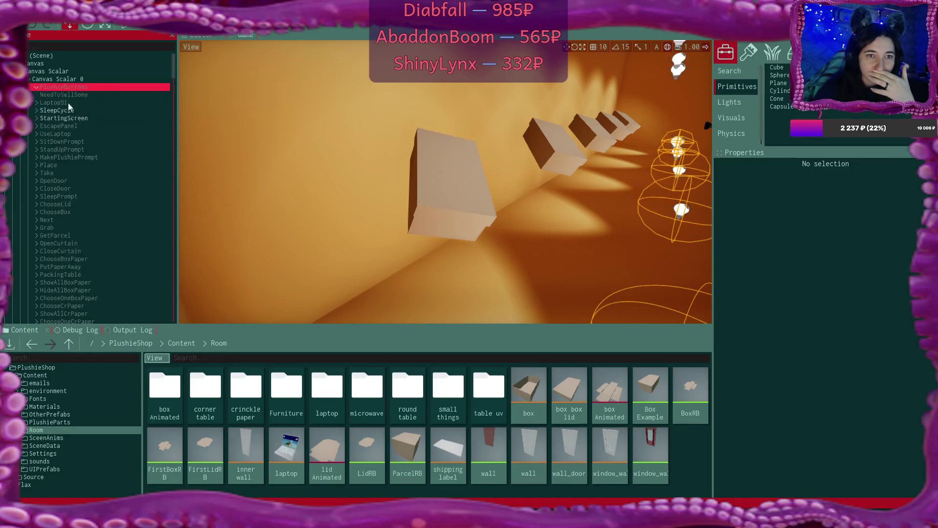
Expand LaptopUI, Laptop and Background to reveal the laptop screens
click(105, 125)
click(36, 86)
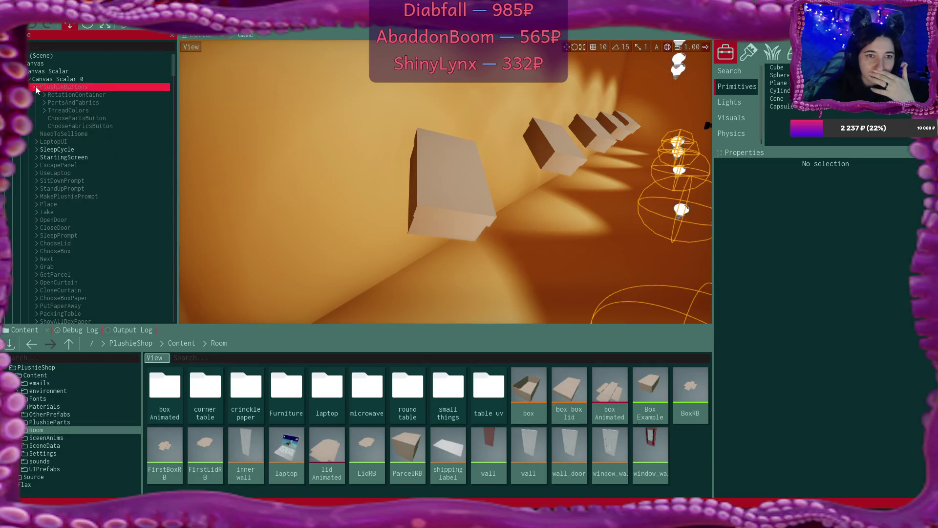
click(39, 134)
click(40, 157)
click(44, 103)
click(36, 102)
click(95, 134)
click(44, 111)
click(52, 125)
click(52, 118)
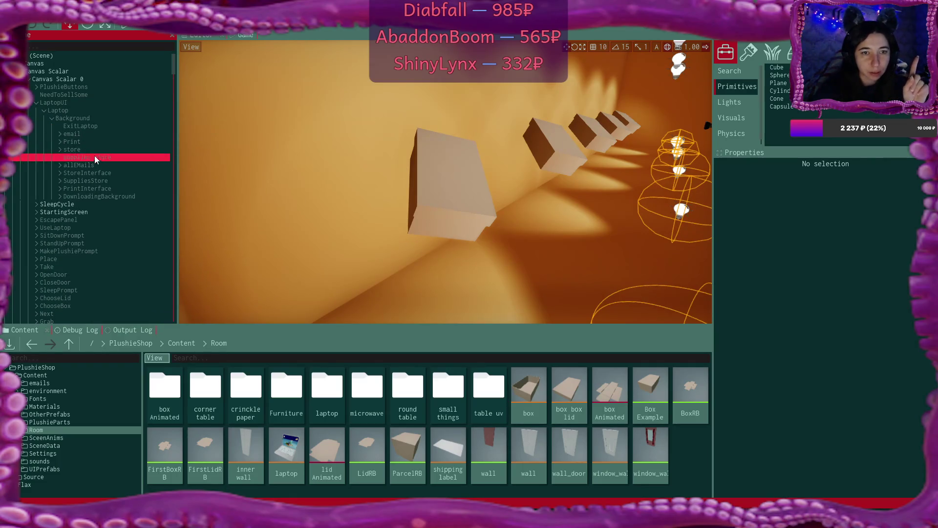
click(44, 110)
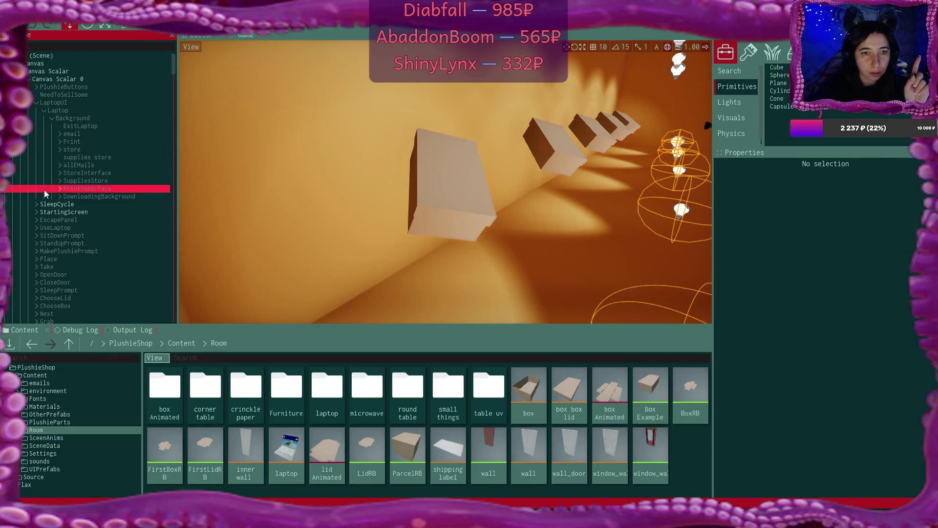
Expand StoreInterface Listings and inspect the ListingPhoto properties of Listing 0 and Listing 1
click(58, 173)
click(67, 188)
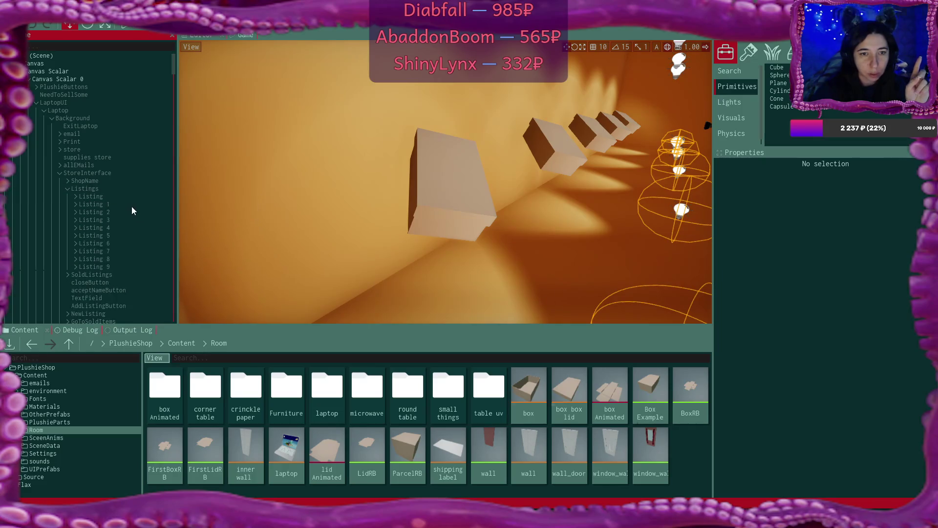
click(75, 196)
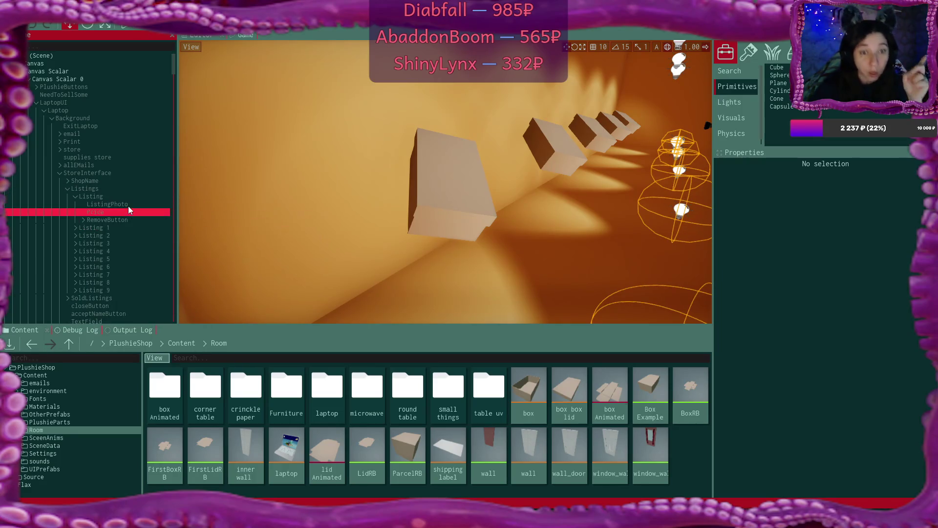
click(128, 205)
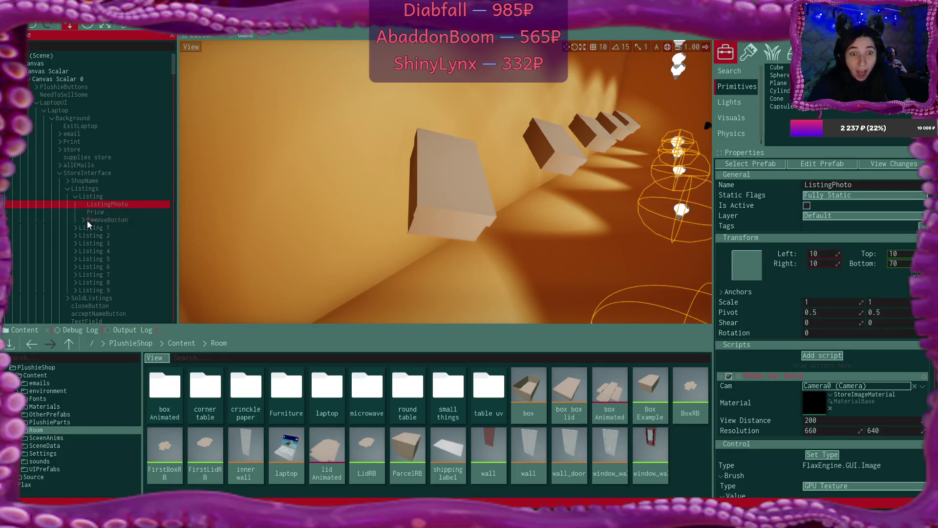
click(75, 228)
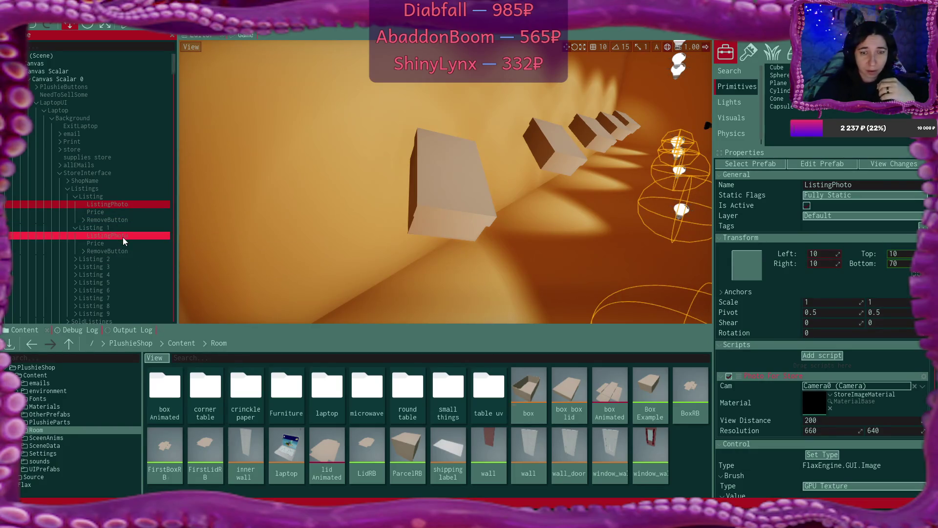
click(122, 236)
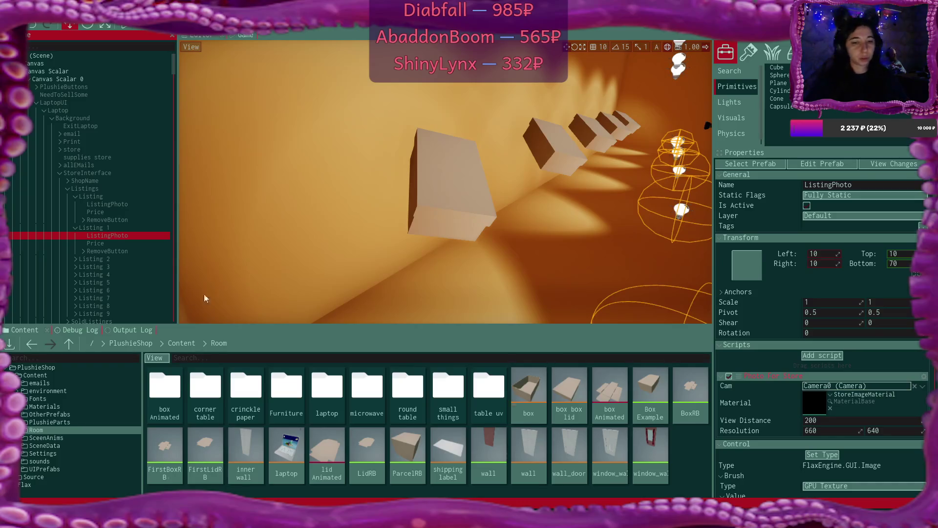
Return the Content view to the PlushieShop root and launch the code editor from the Start menu
click(181, 347)
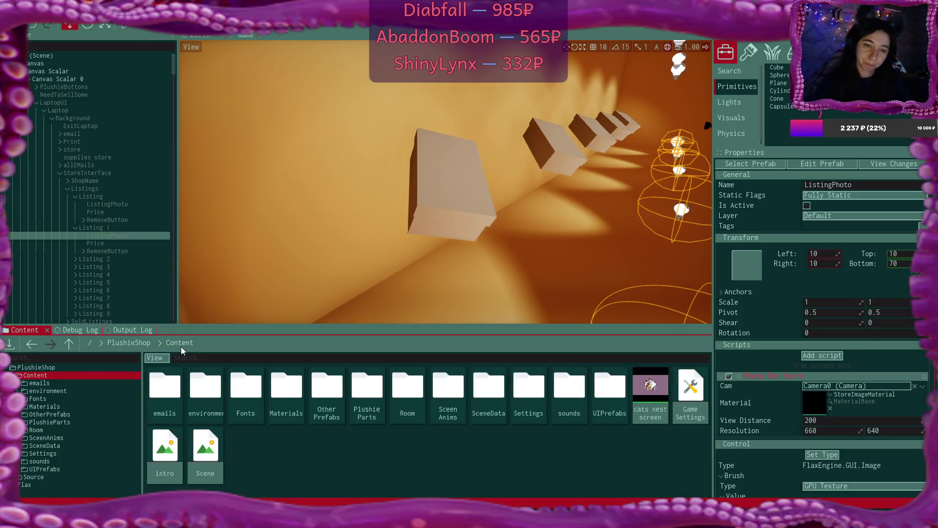
click(139, 345)
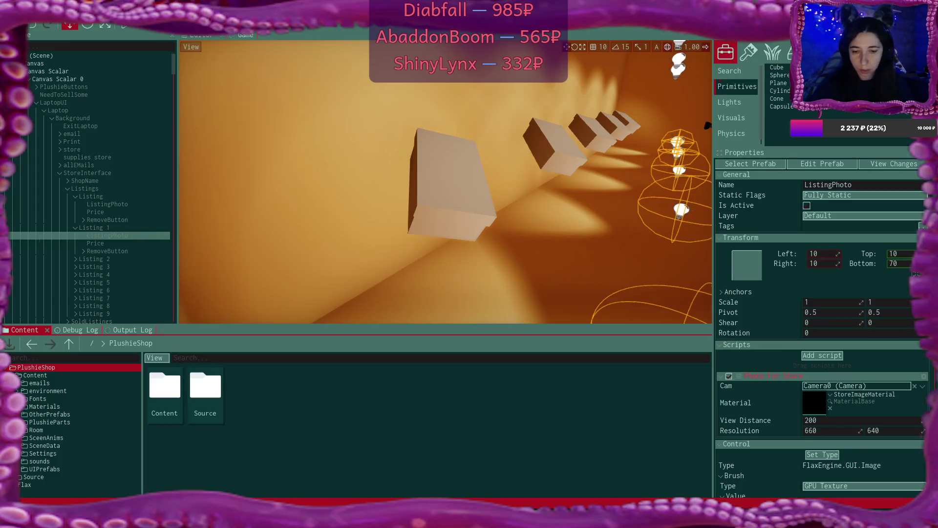
key(super)
click(239, 365)
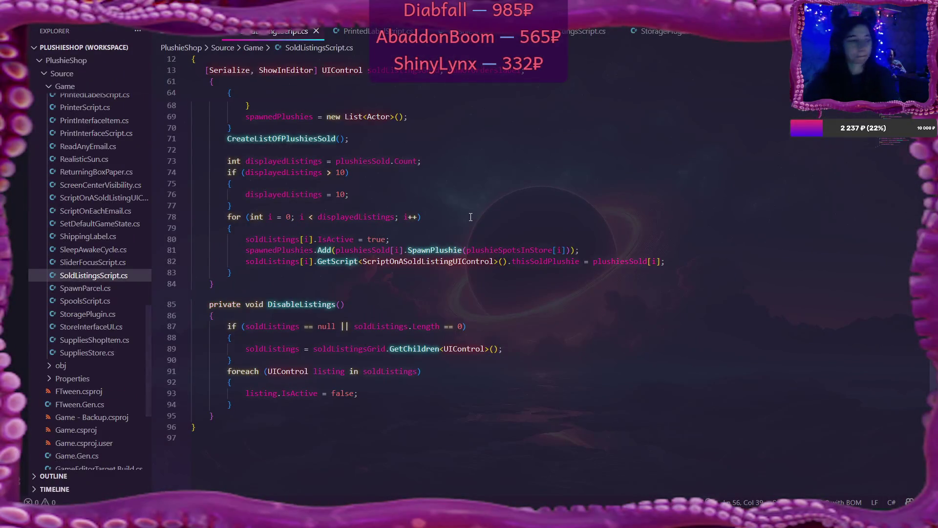
Scroll through SoldListingsScript.cs in VS Code
key(XF86AudioLowerVolume)
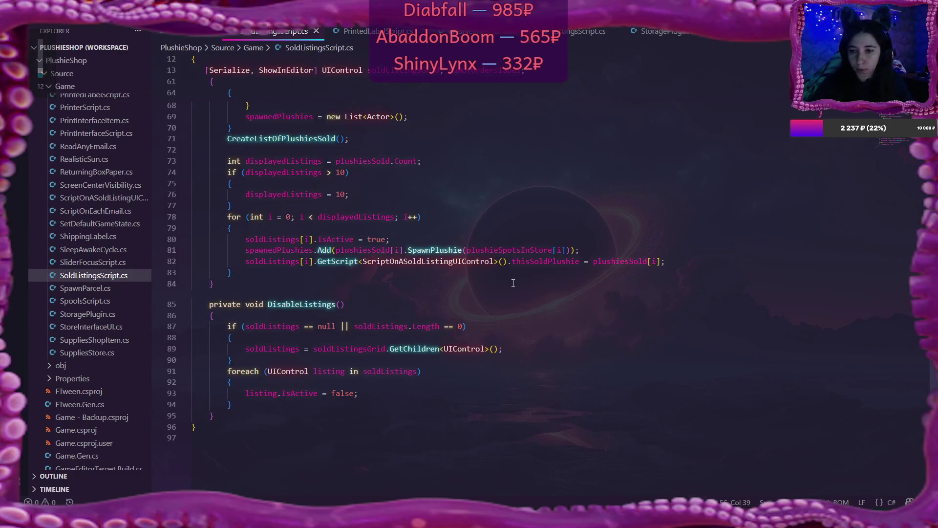
scroll(513, 283, up, 2)
scroll(513, 283, up, 11)
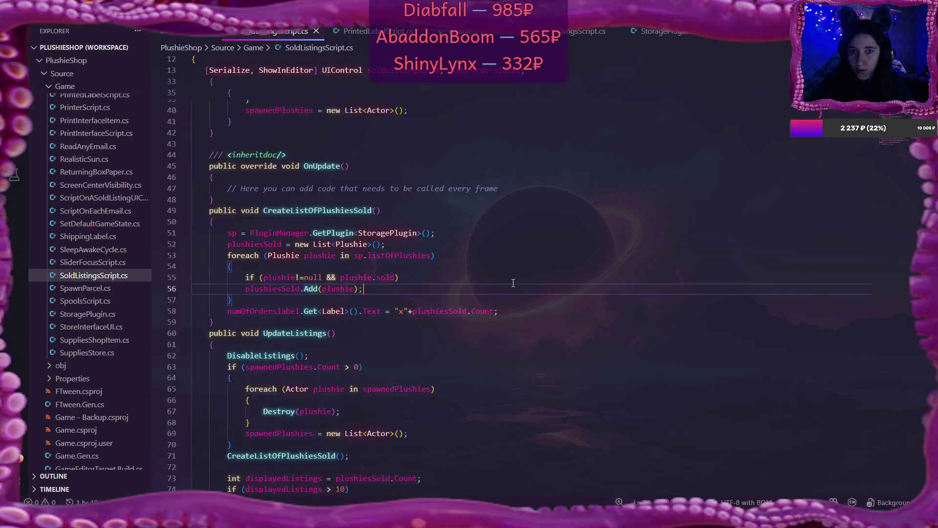
scroll(513, 283, up, 4)
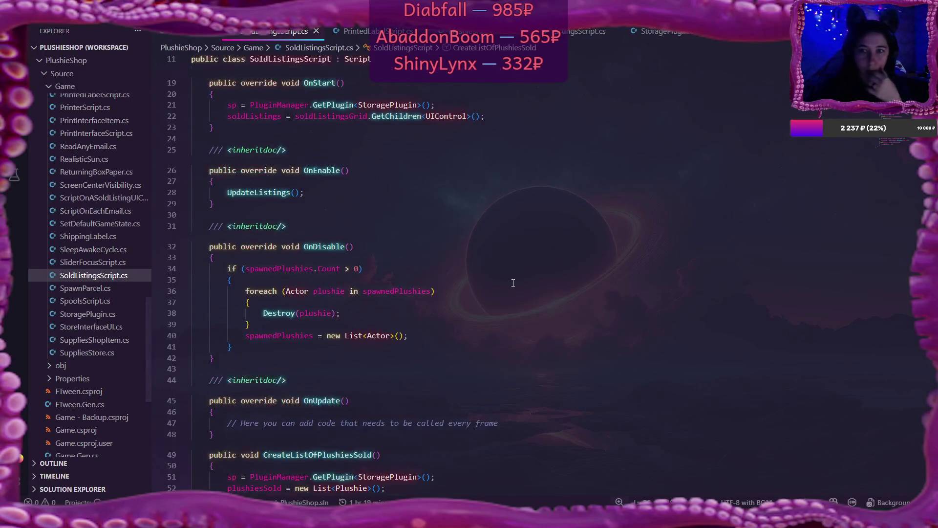
scroll(513, 283, up, 5)
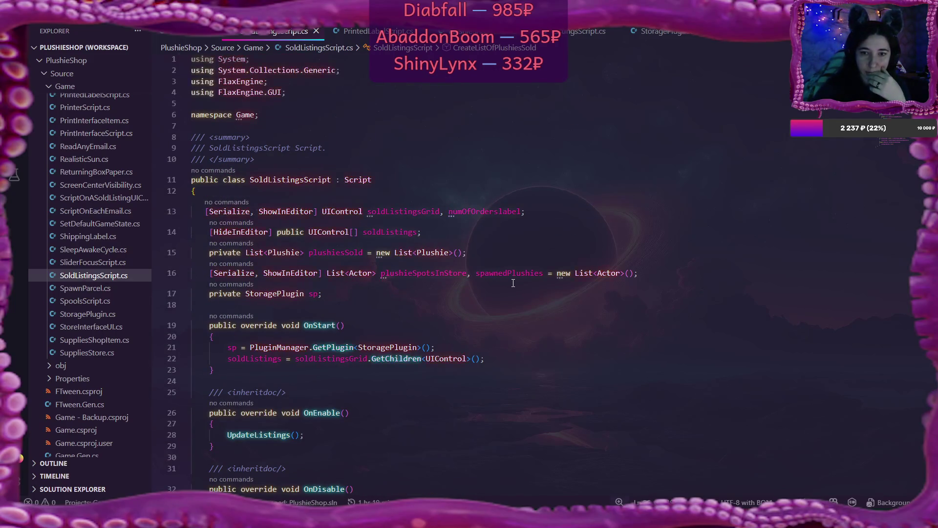
scroll(513, 283, down, 8)
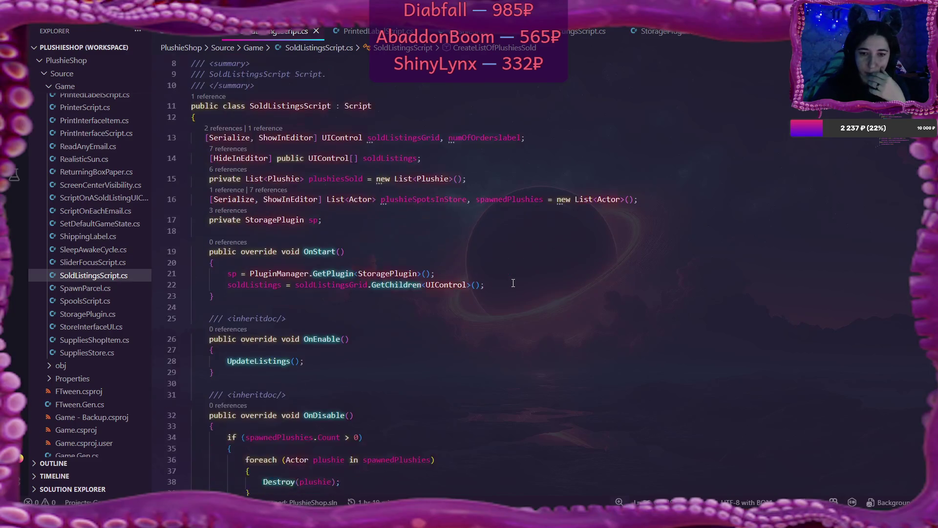
scroll(513, 283, down, 2)
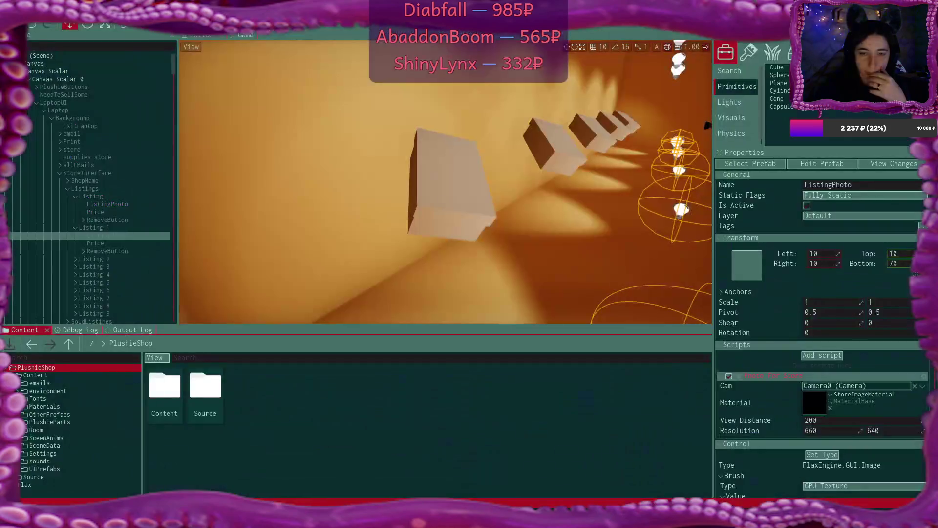
Switch briefly to Flax, then bring VS Code back to the front
key(alt+Tab)
mouse_move(512, 519)
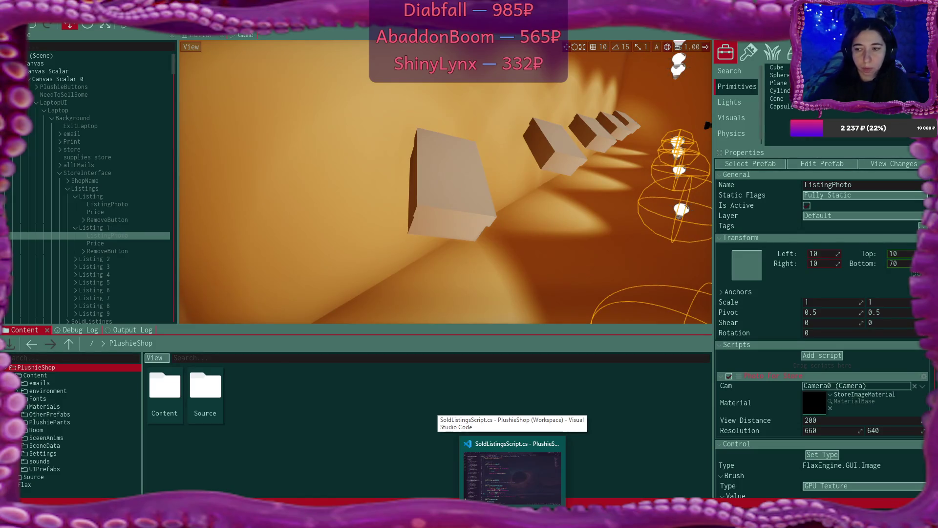
click(511, 476)
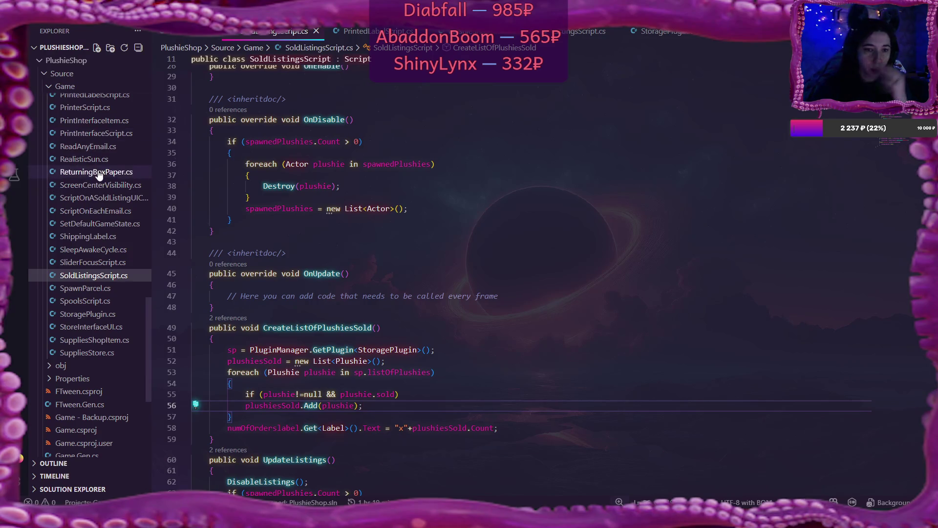
scroll(99, 173, up, 1)
scroll(100, 174, up, 3)
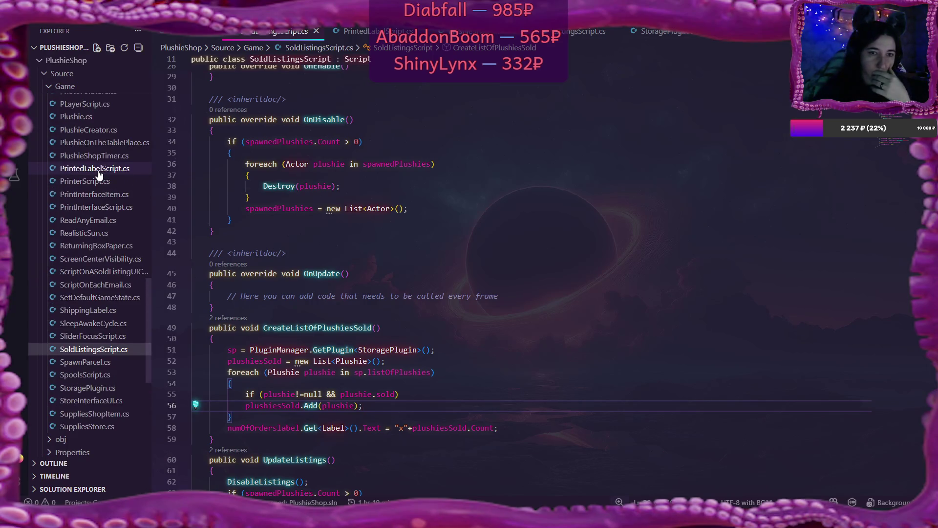
scroll(99, 174, up, 1)
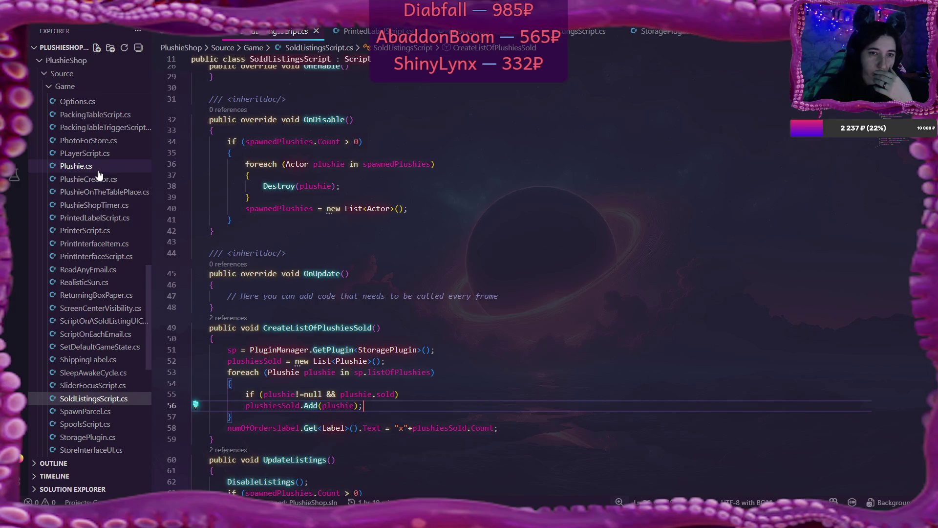
Read PhotoForStore.cs and ScriptOnASoldListingUIControl.cs, then return to Flax
click(90, 140)
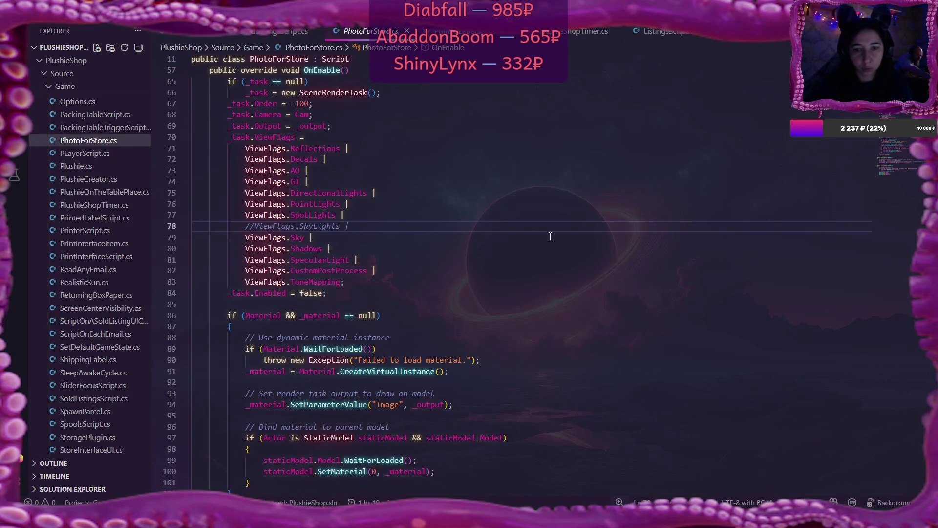
scroll(551, 236, up, 15)
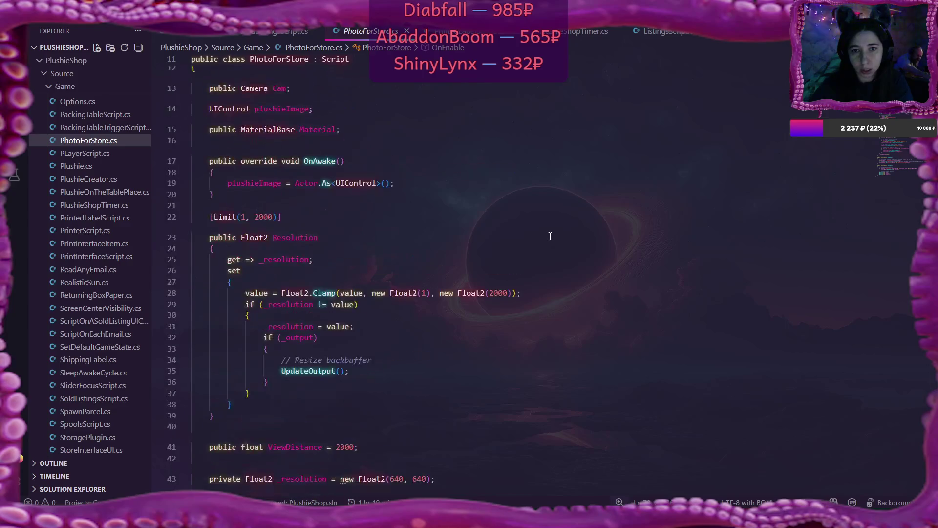
scroll(550, 236, up, 3)
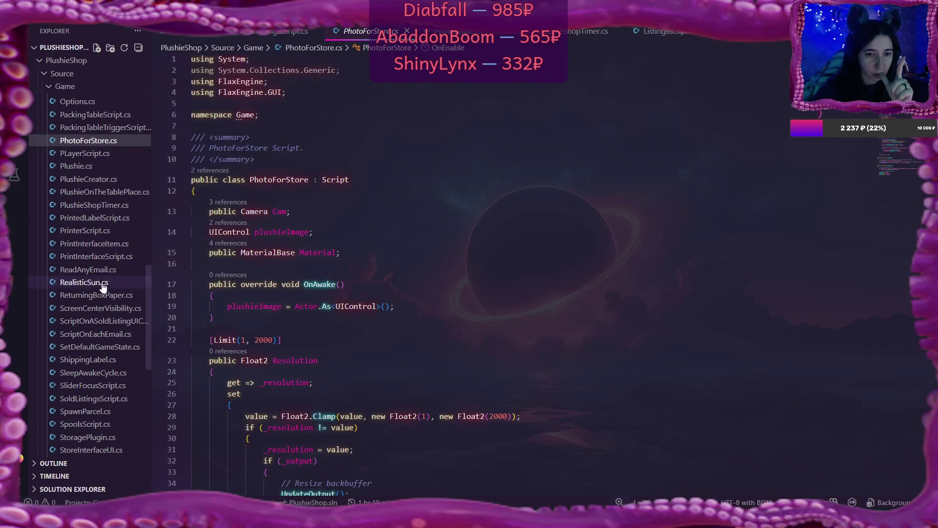
click(114, 323)
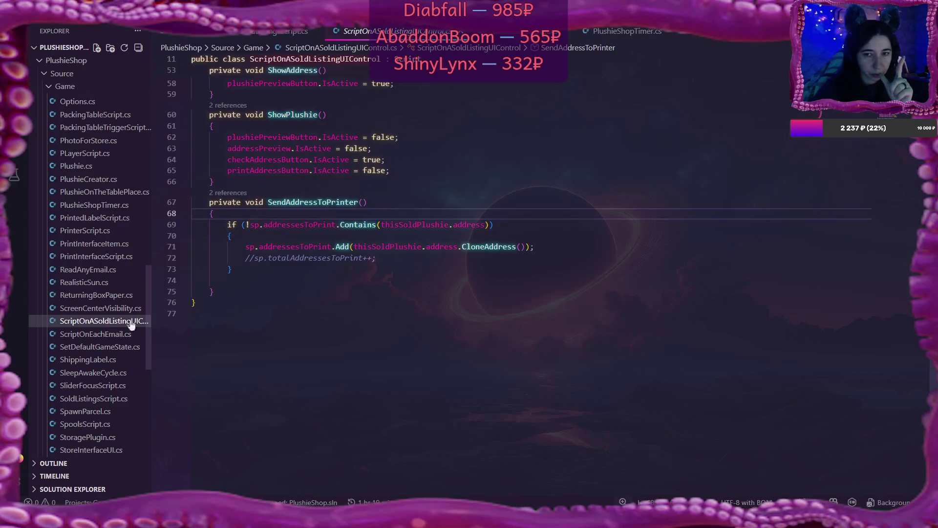
scroll(489, 287, up, 15)
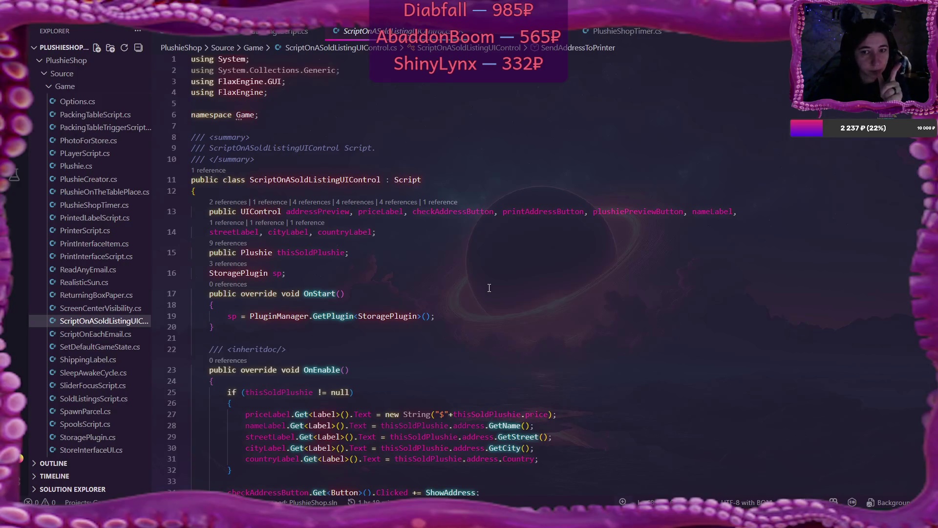
key(alt+Tab)
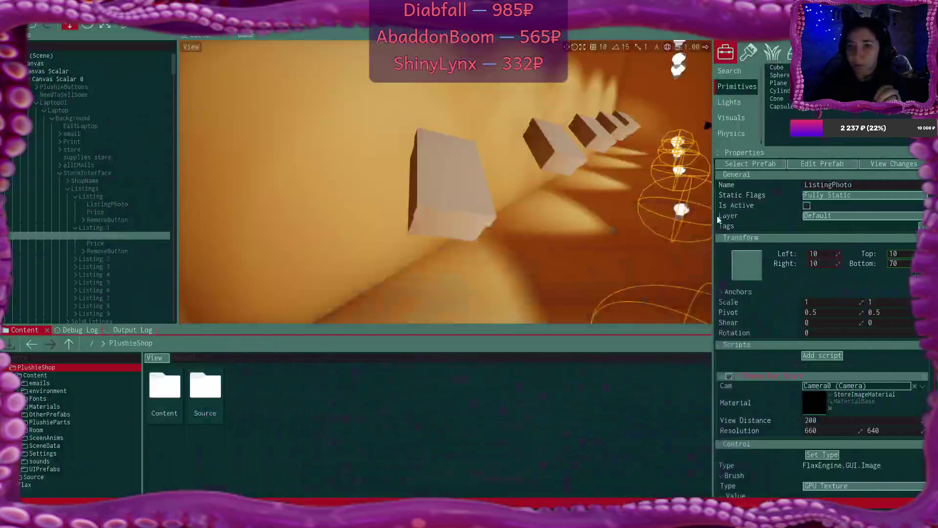
Expand SoldListings and SoldListing 0, and select its ListingPhoto to view its properties
scroll(90, 242, down, 3)
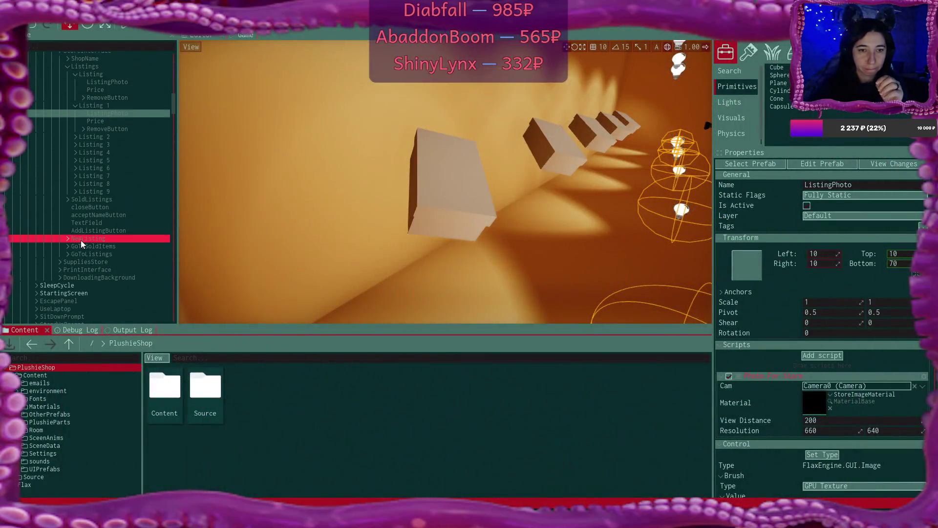
click(68, 200)
double_click(89, 207)
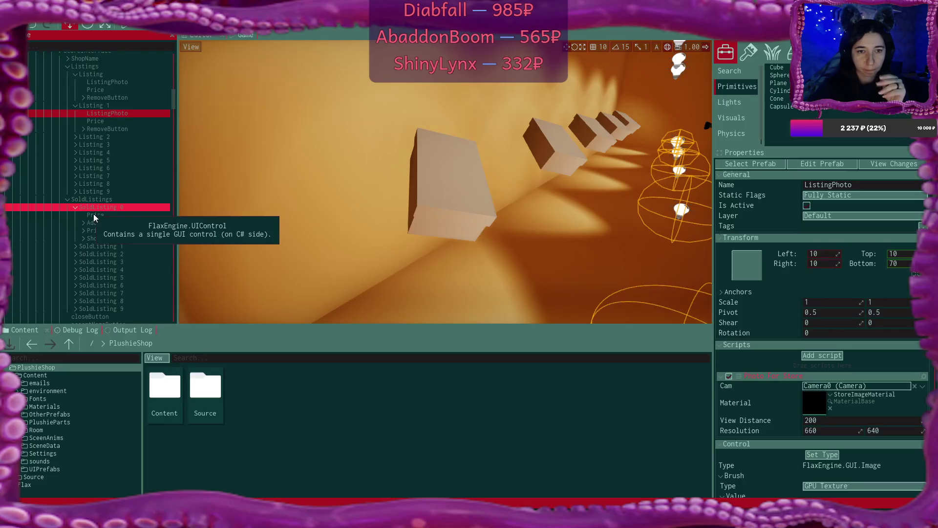
click(126, 215)
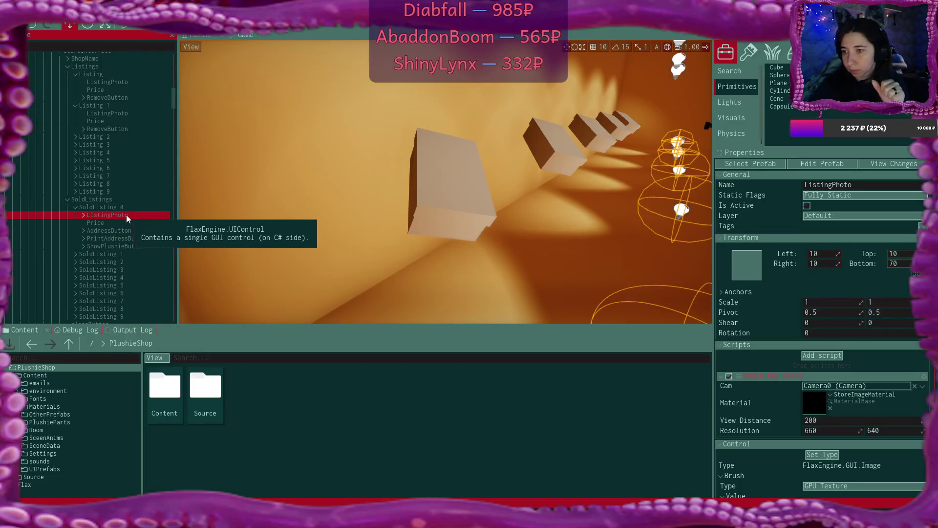
click(86, 215)
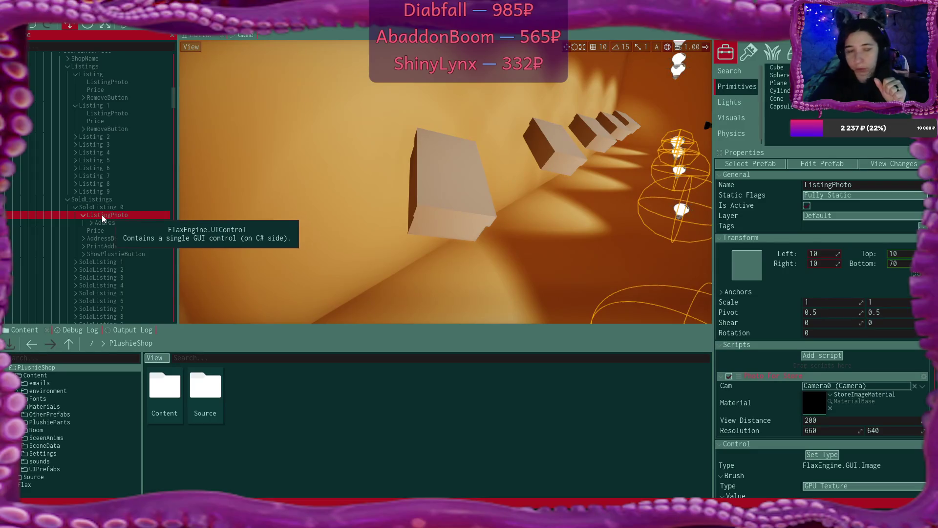
click(83, 215)
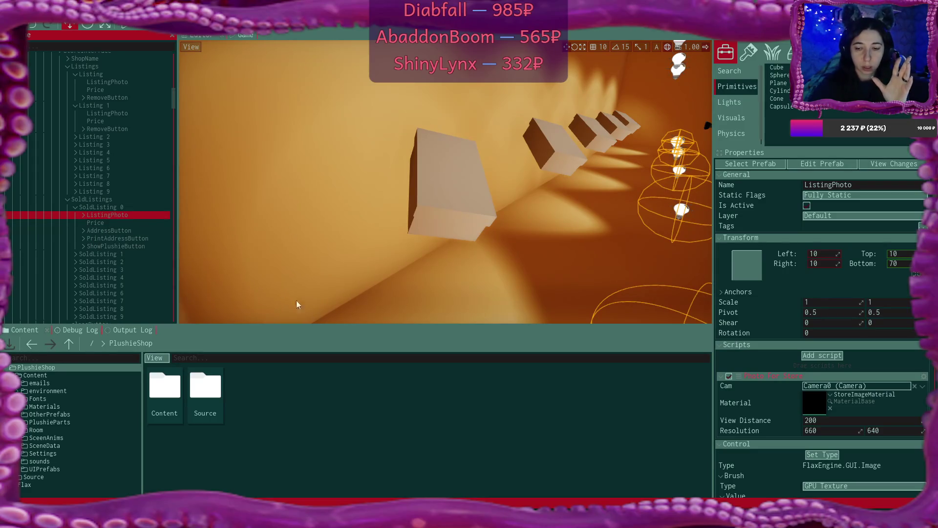
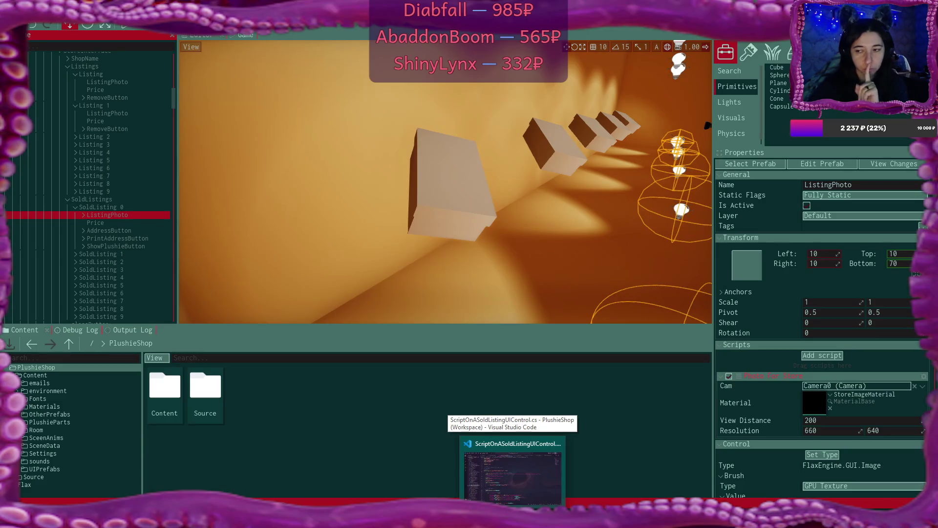
Read through ScriptOnASoldListingUIControl.cs in VS Code, then move on to ListingsScript.cs
click(512, 469)
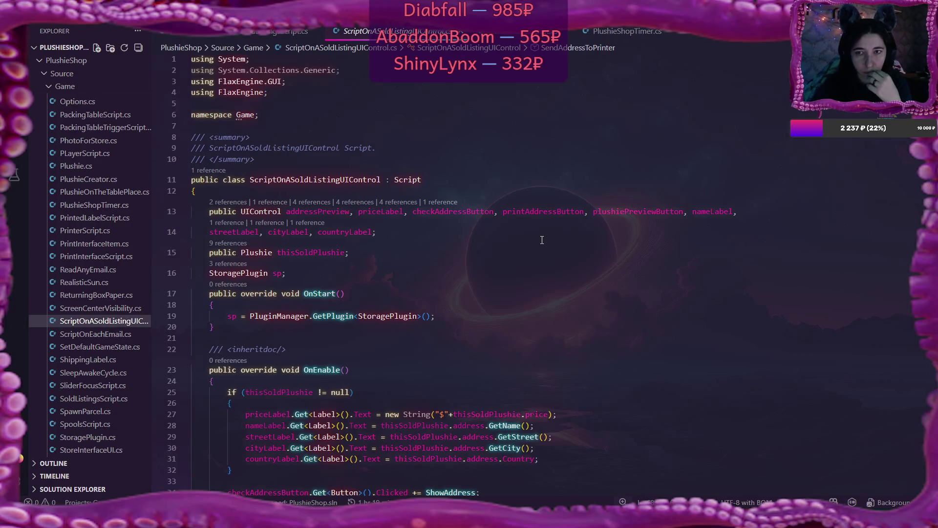
scroll(542, 239, down, 5)
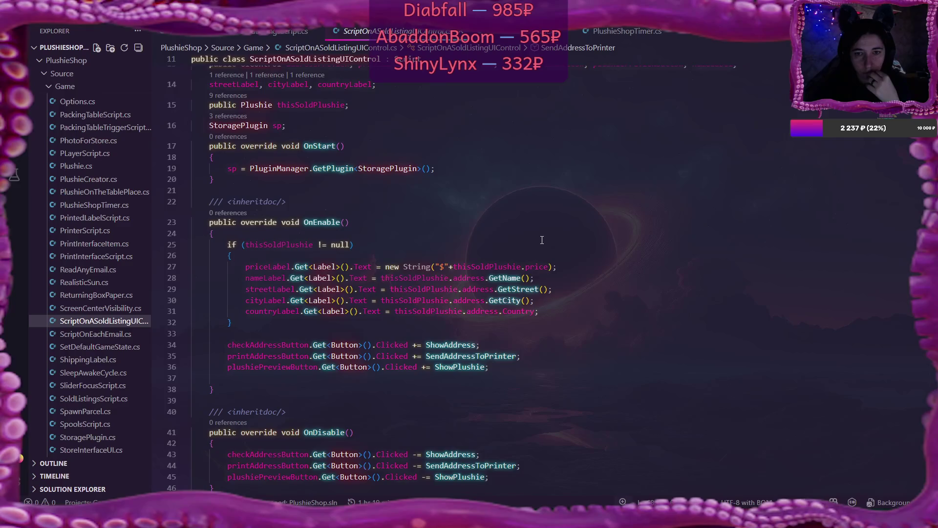
scroll(542, 240, down, 10)
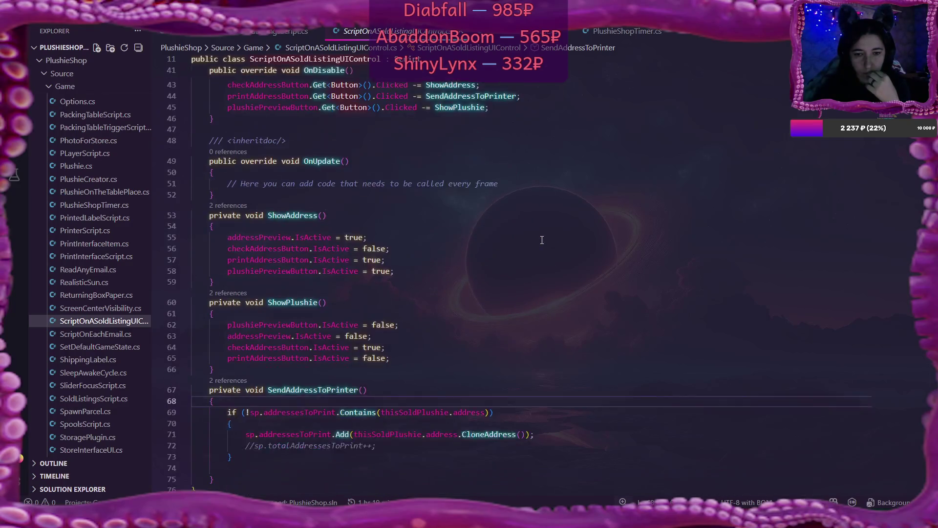
scroll(541, 239, down, 3)
scroll(542, 239, up, 4)
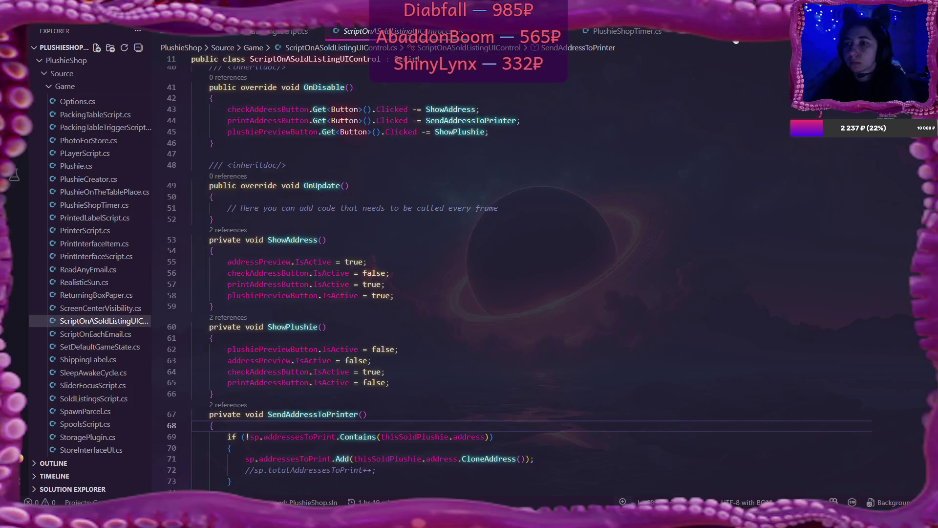
key(ctrl+Tab)
scroll(600, 161, up, 5)
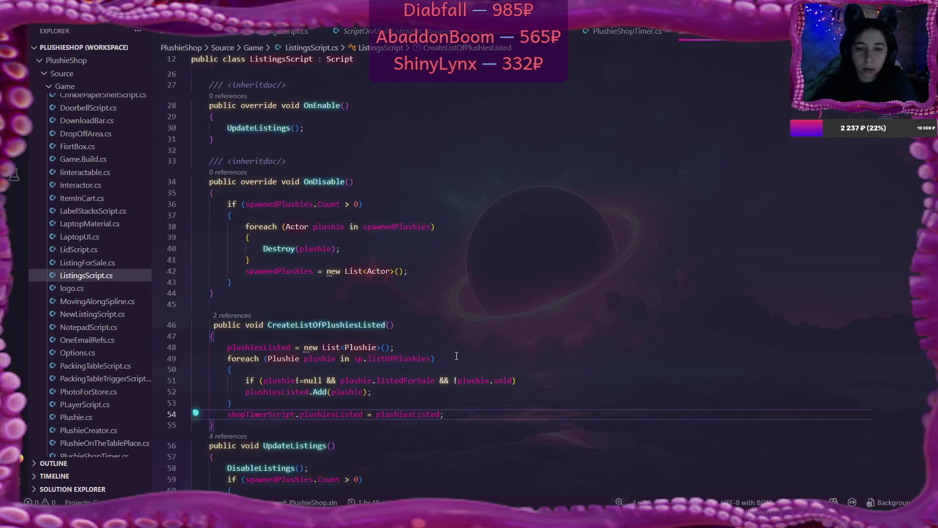
Review ListingsScript.cs from its fields down to DisableListings, then return to the Flax Editor
scroll(457, 355, down, 4)
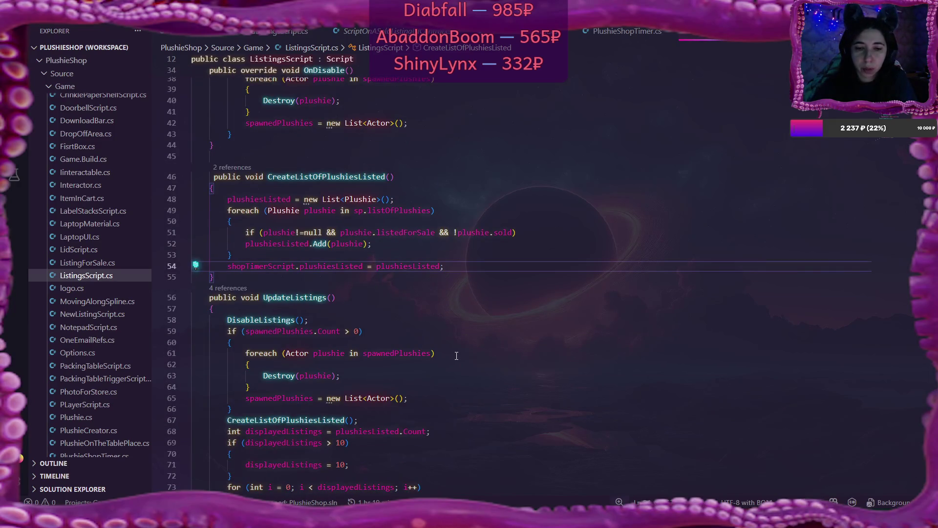
scroll(457, 356, down, 6)
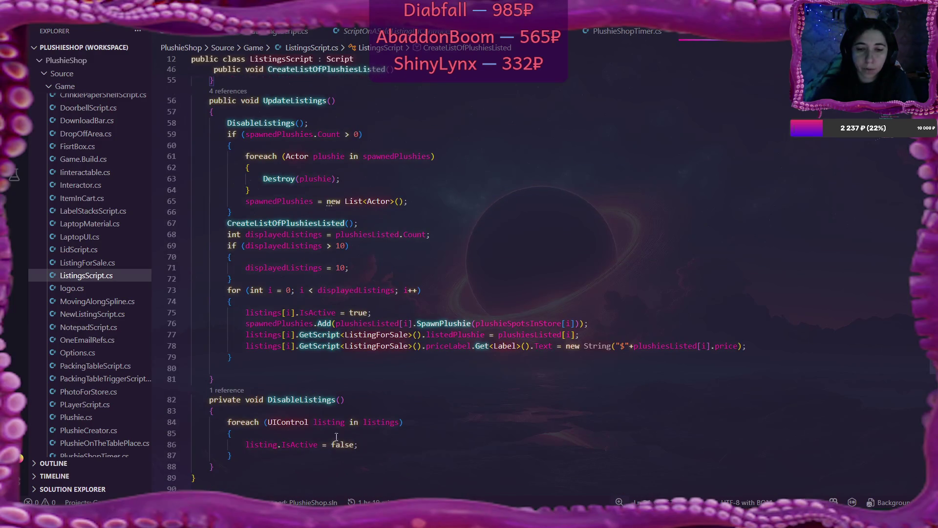
scroll(383, 420, up, 14)
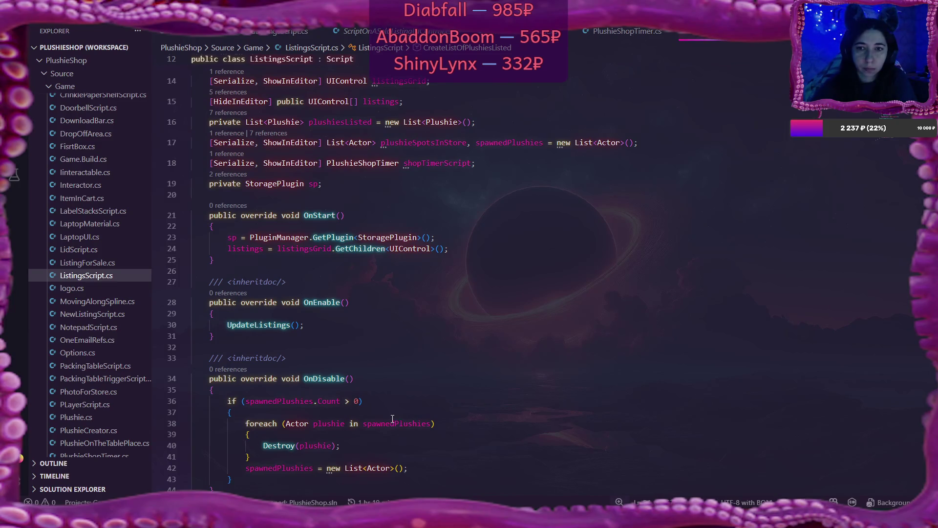
scroll(393, 419, up, 3)
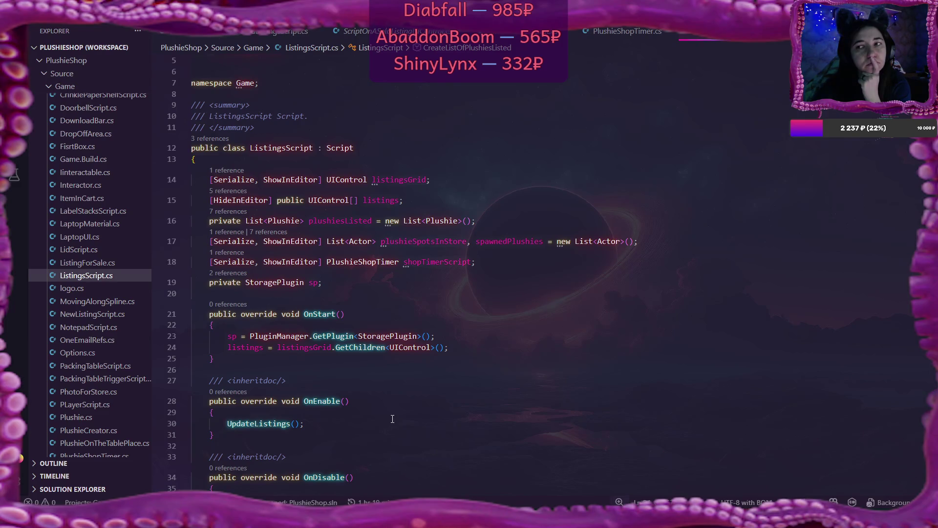
key(alt+Tab)
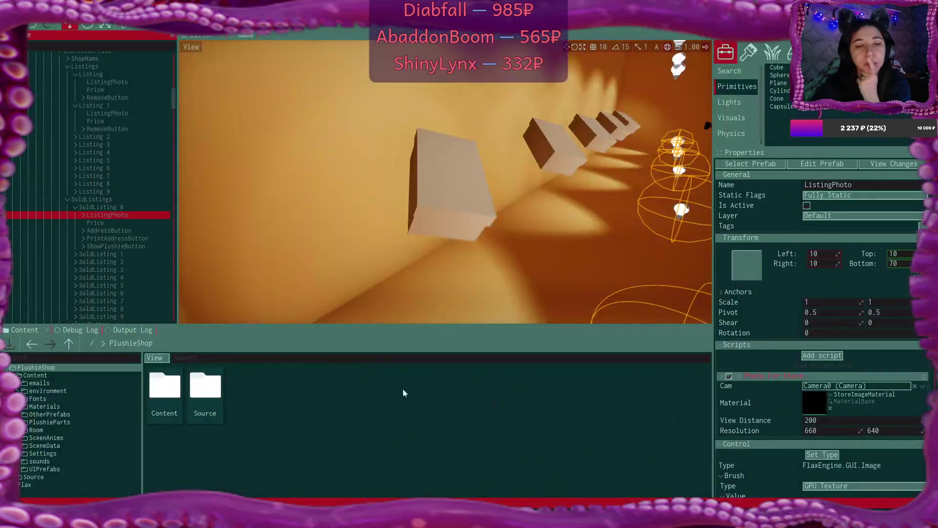
Collapse SoldListing 0 in the scene tree and narrow the tree panel to widen the viewport
click(75, 207)
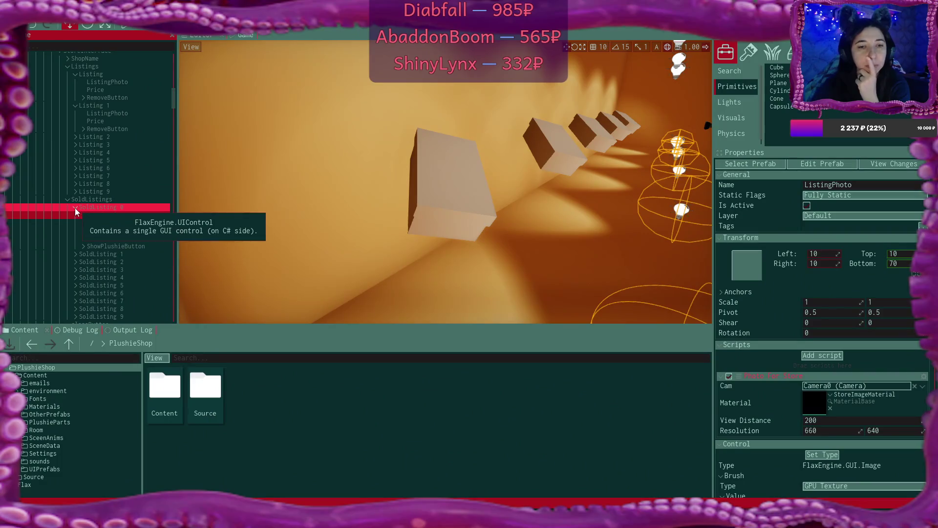
drag(176, 100, 164, 318)
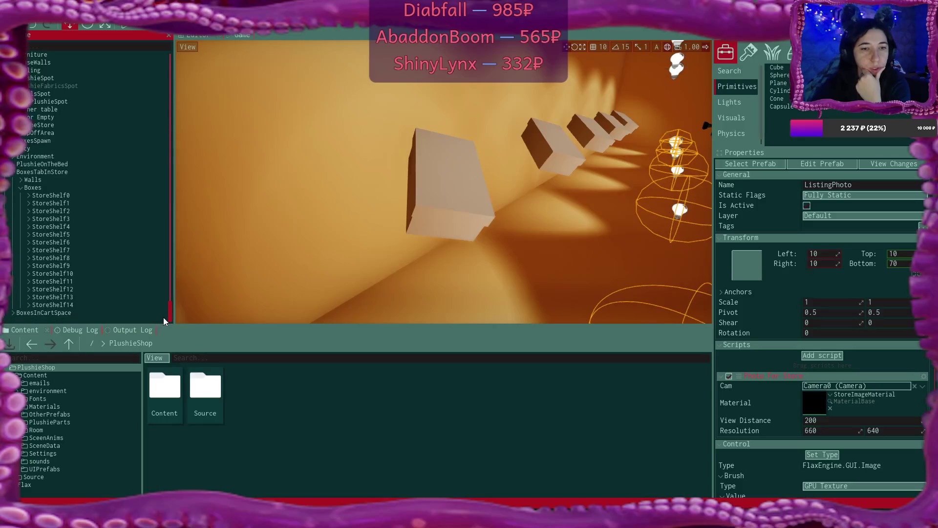
scroll(81, 216, up, 5)
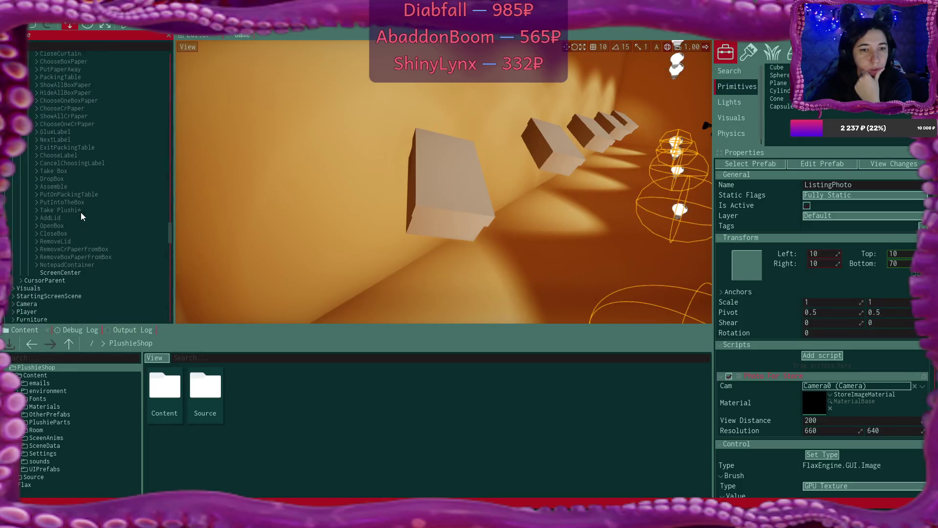
scroll(80, 214, up, 3)
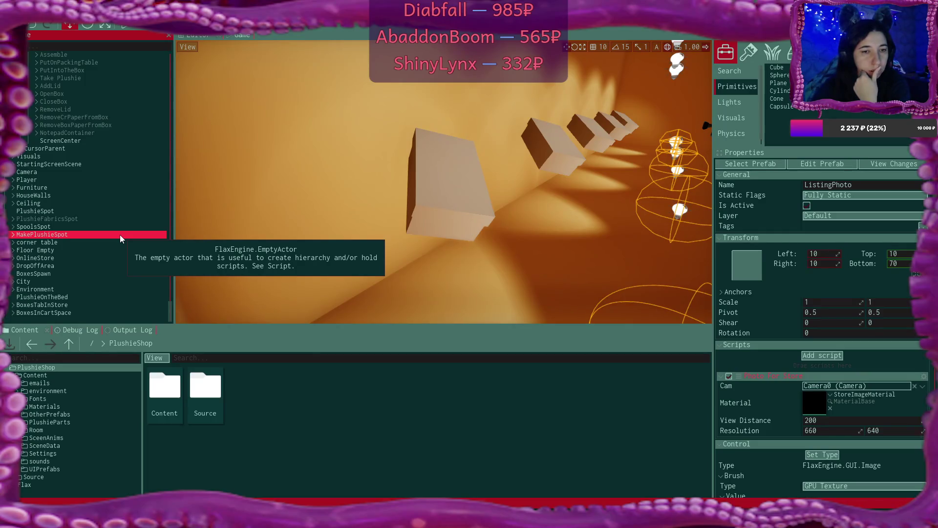
Expand OnlineStore, StoreShelf0 and StoreShelf1 to show each shelf's plushie and camera
click(13, 257)
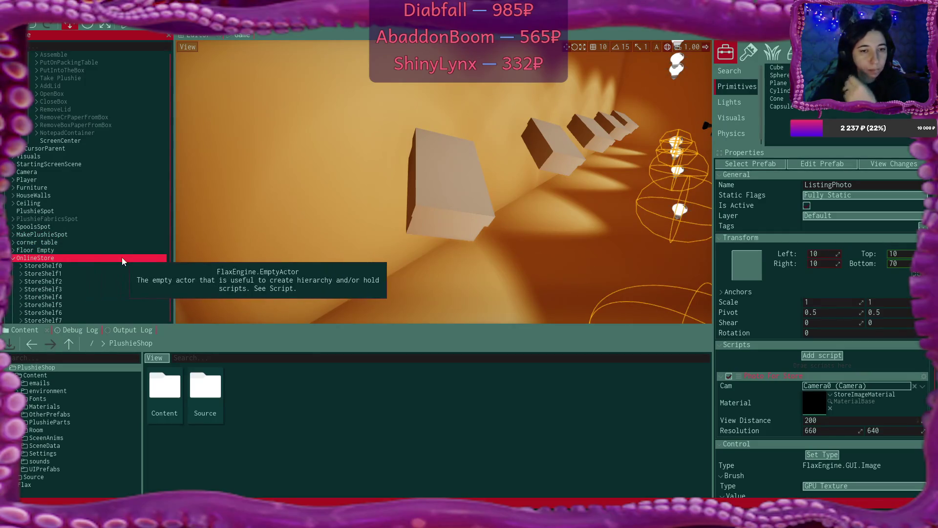
scroll(121, 257, down, 2)
click(20, 217)
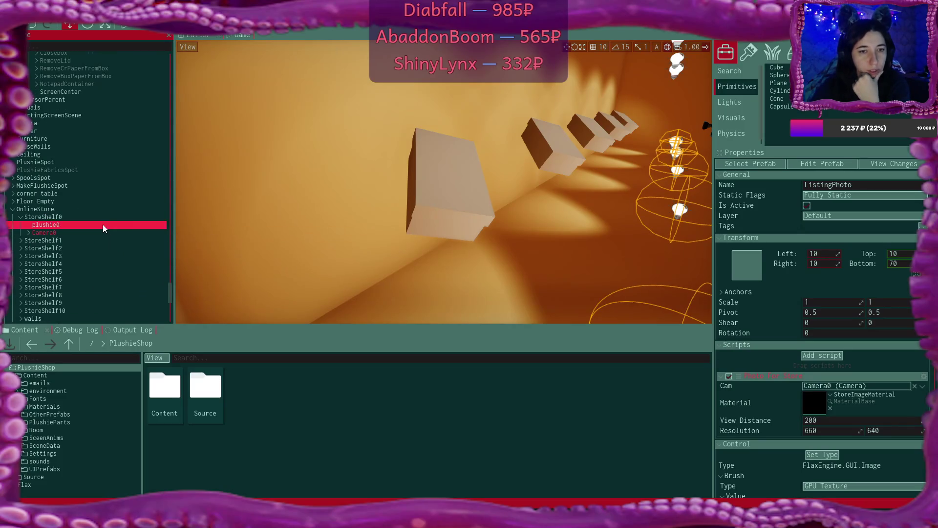
scroll(30, 218, down, 1)
click(21, 216)
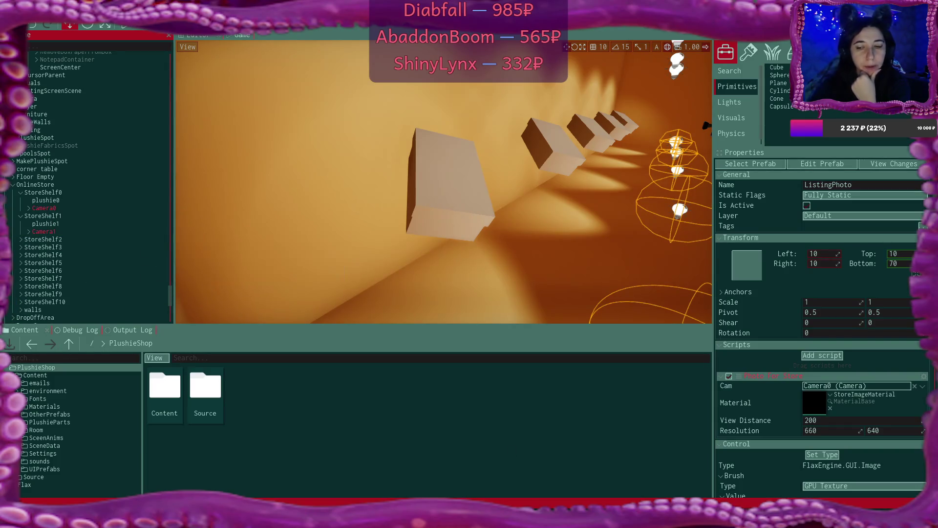
key(alt+Tab)
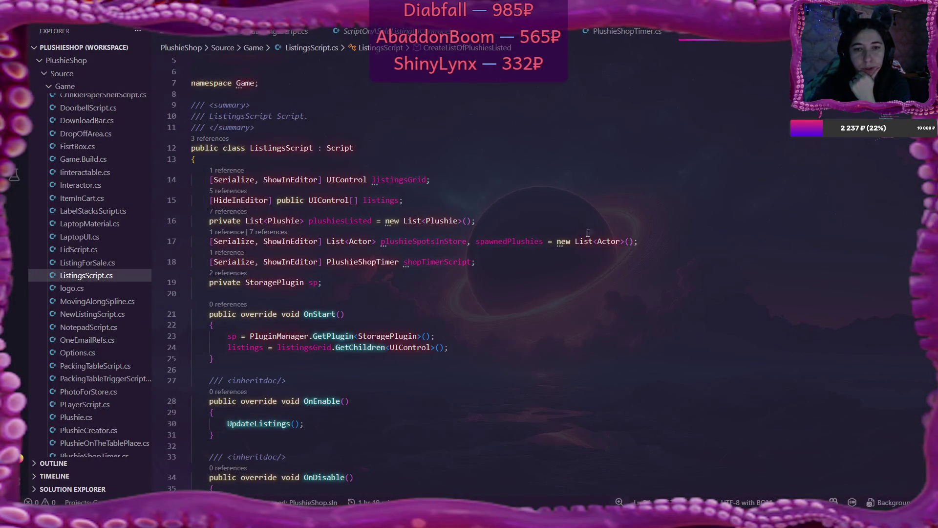
Declare a new field 'private Camera[] cameras;' on line 19 below shopTimerScript
click(506, 267)
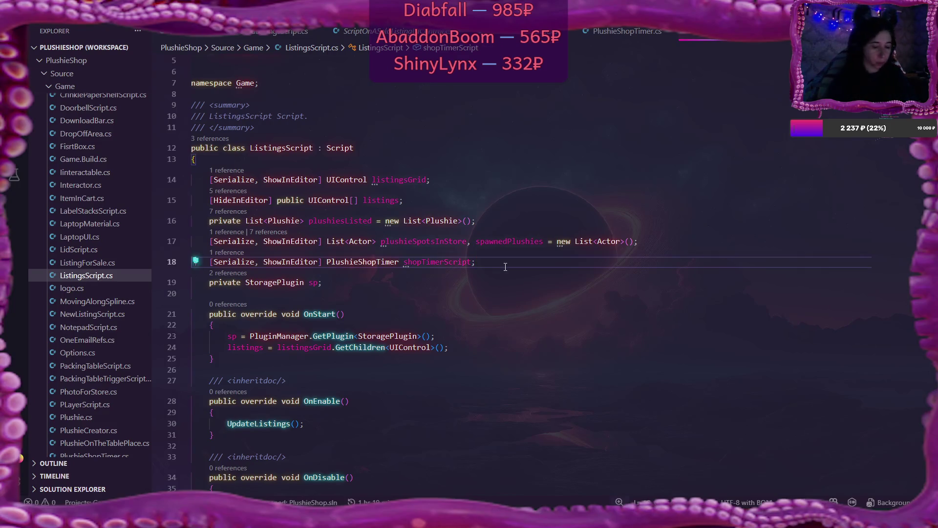
key(Return)
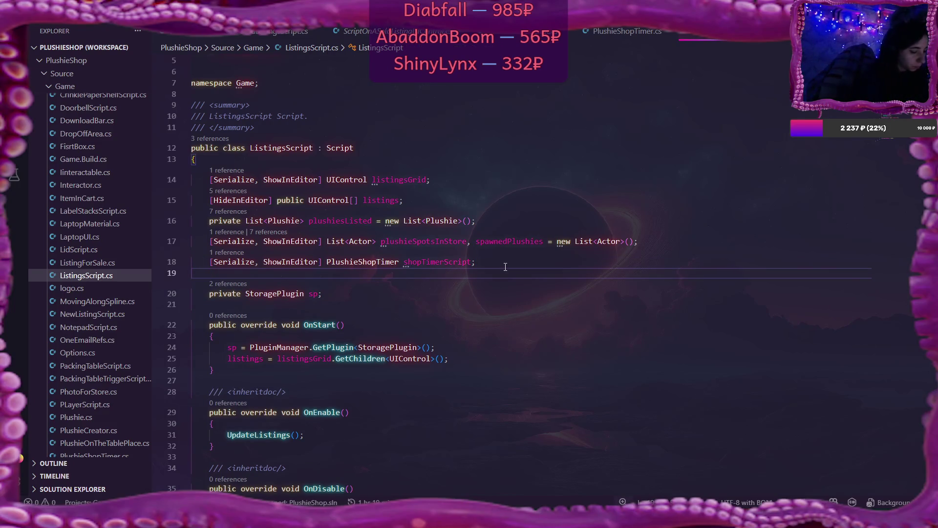
text(private List)
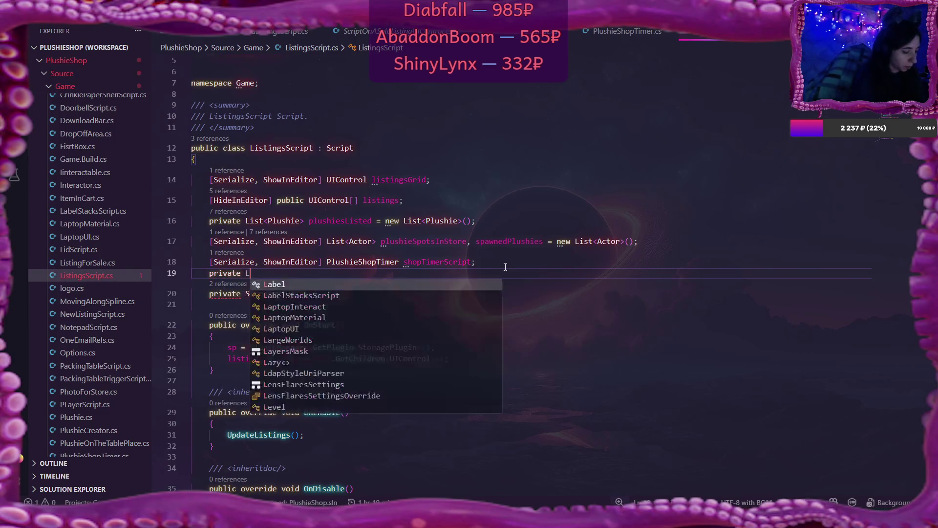
key(Tab)
key(BackSpace)
key(BackSpace)
key(BackSpace)
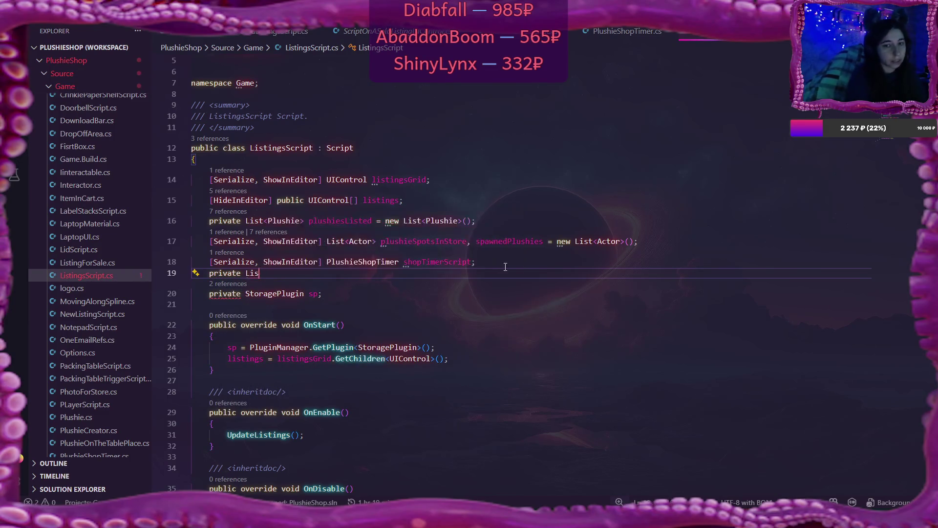
text(Camera)
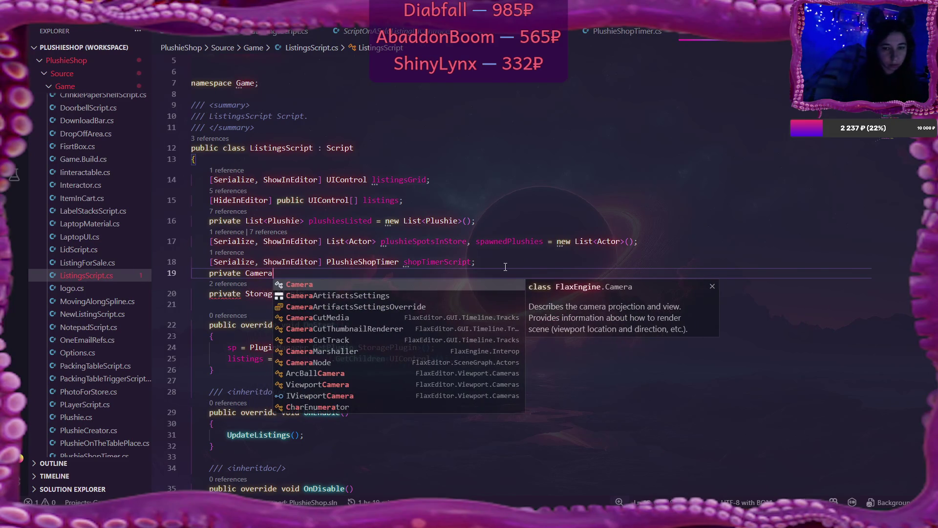
text([] )
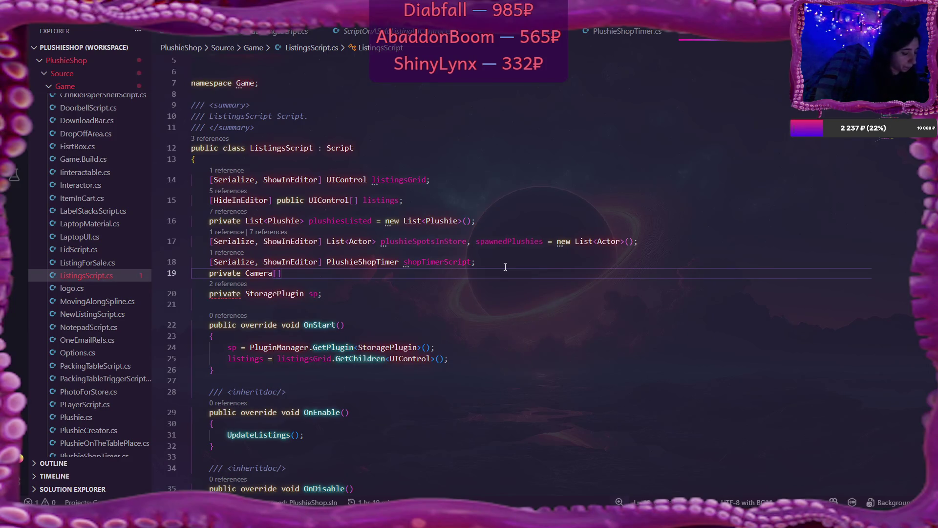
text(cam)
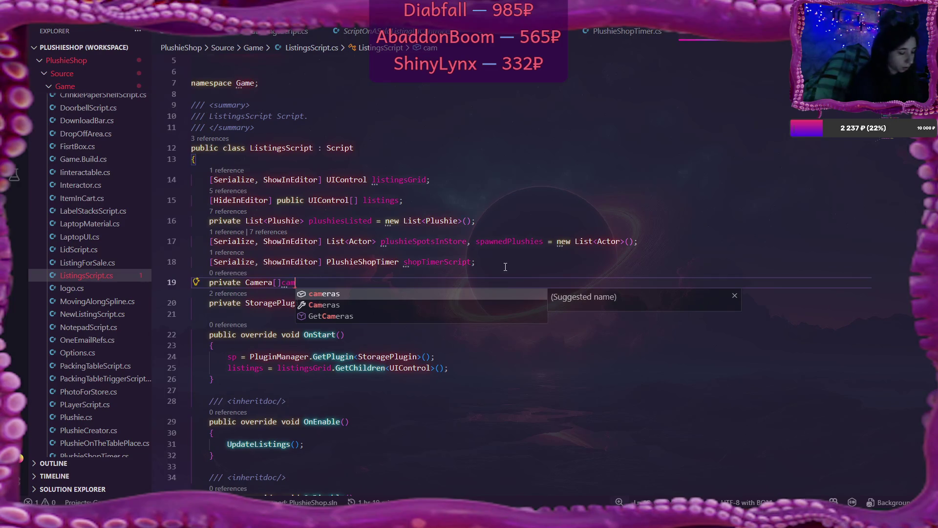
text(eras)
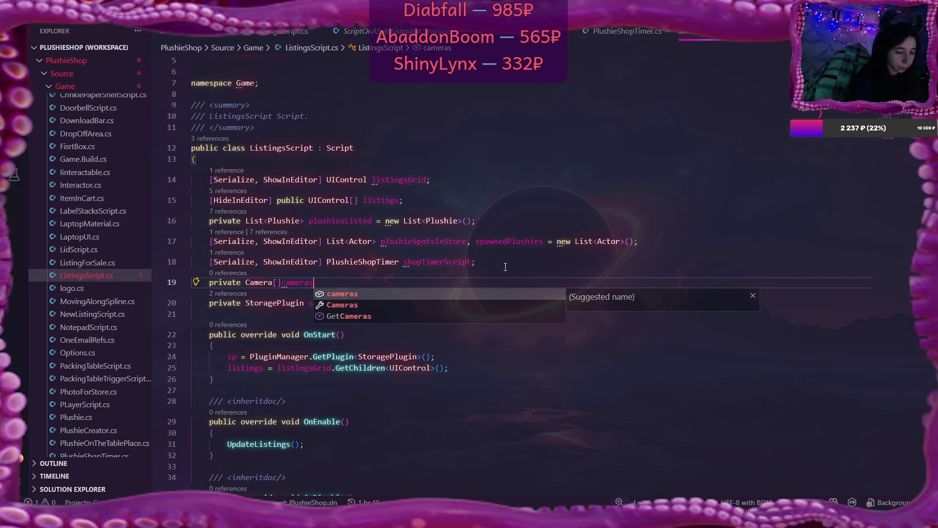
text(;)
click(281, 283)
scroll(347, 299, down, 2)
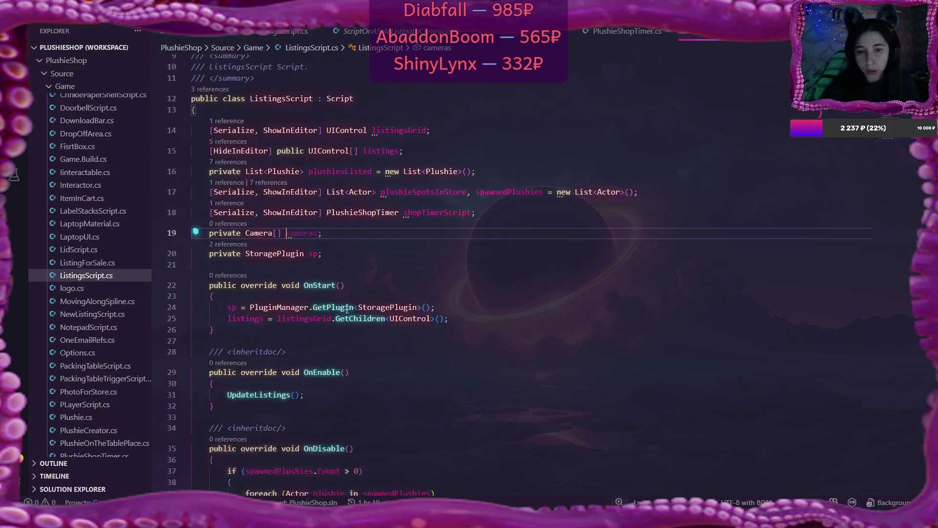
Start a cameras assignment in OnStart, check the plushieSpotsInStore field, then delete the stray assignment
click(444, 307)
key(Return)
text(camer)
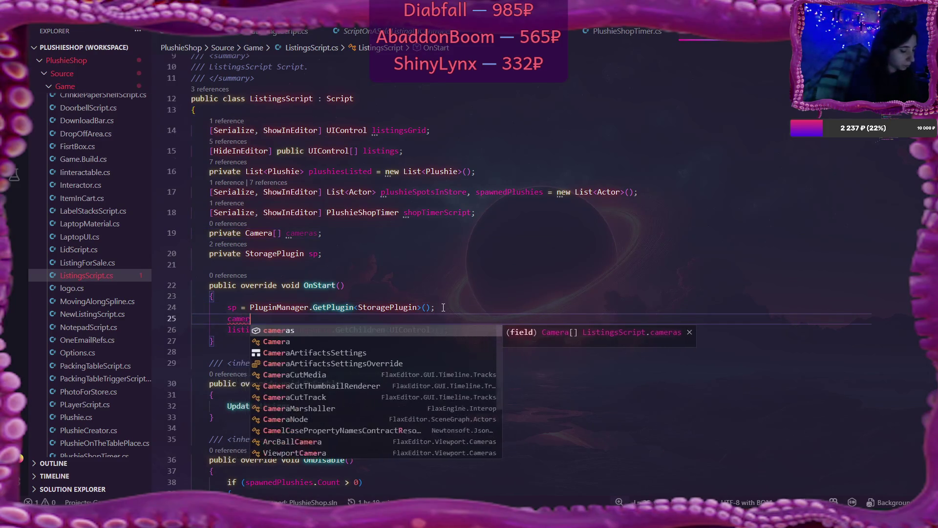
key(Tab)
text(=)
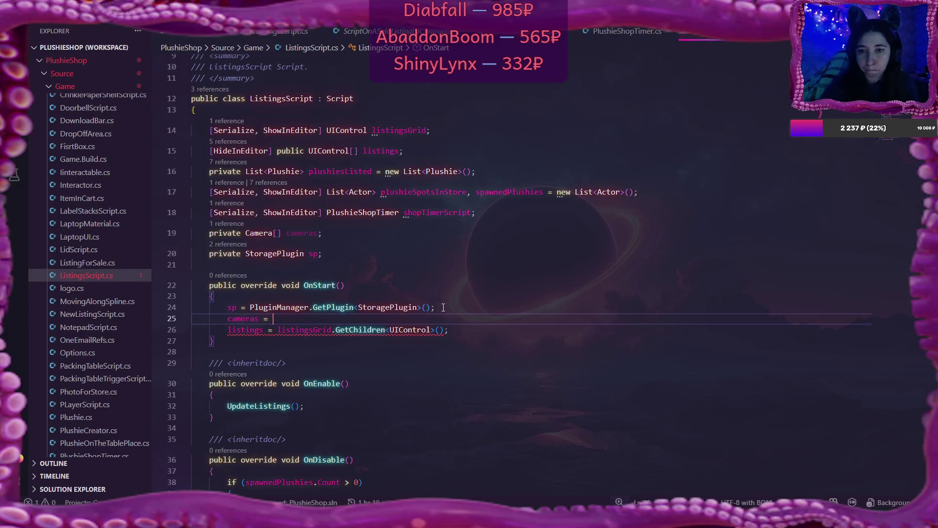
mouse_move(446, 192)
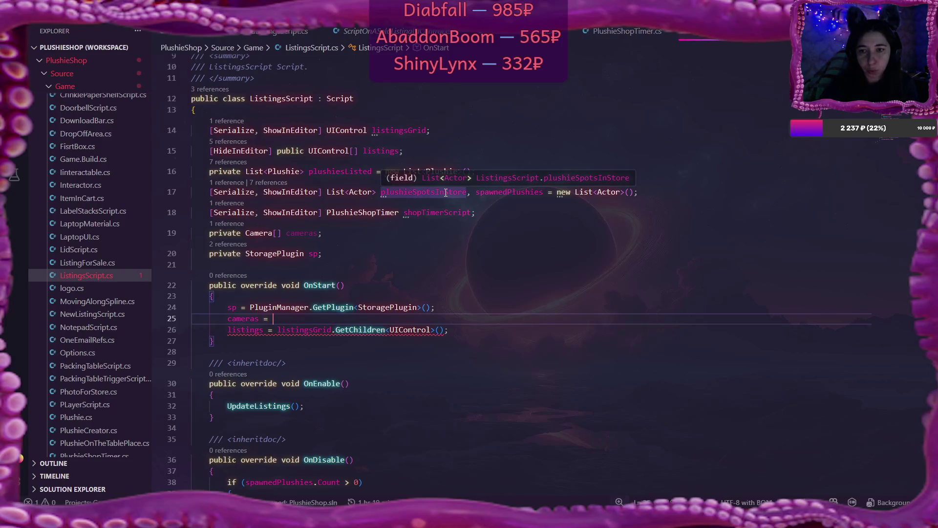
click(440, 191)
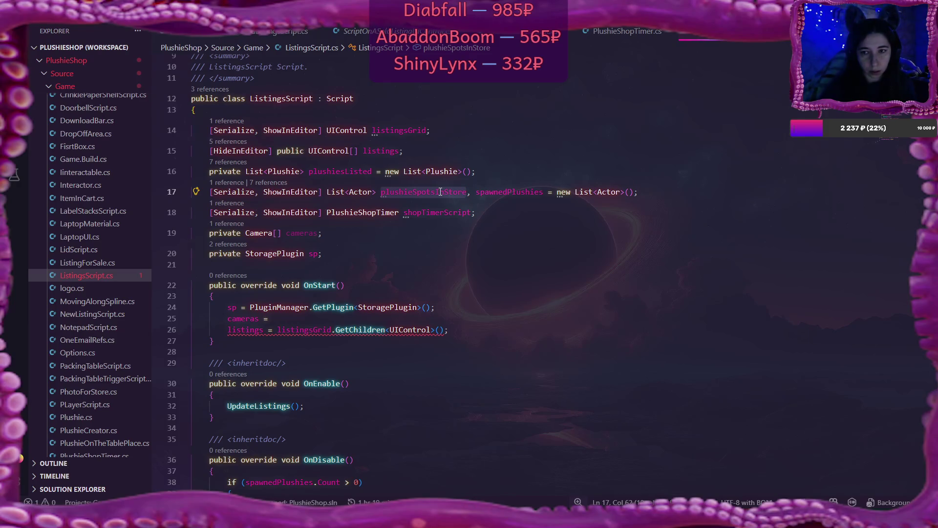
scroll(469, 278, down, 6)
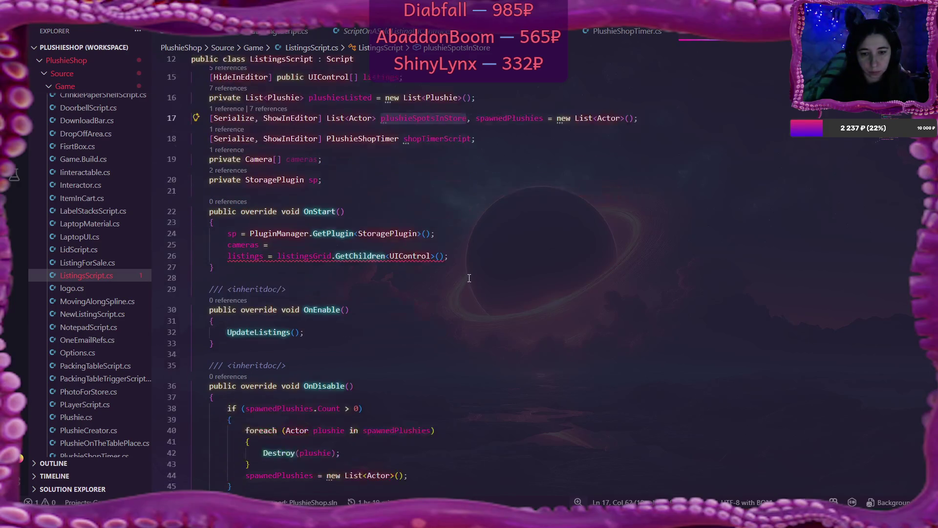
scroll(469, 278, down, 2)
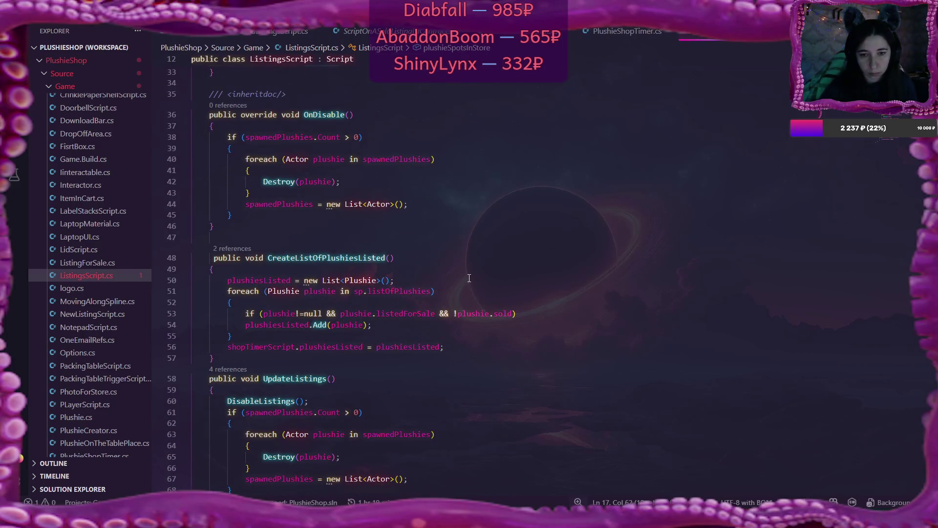
scroll(469, 278, up, 6)
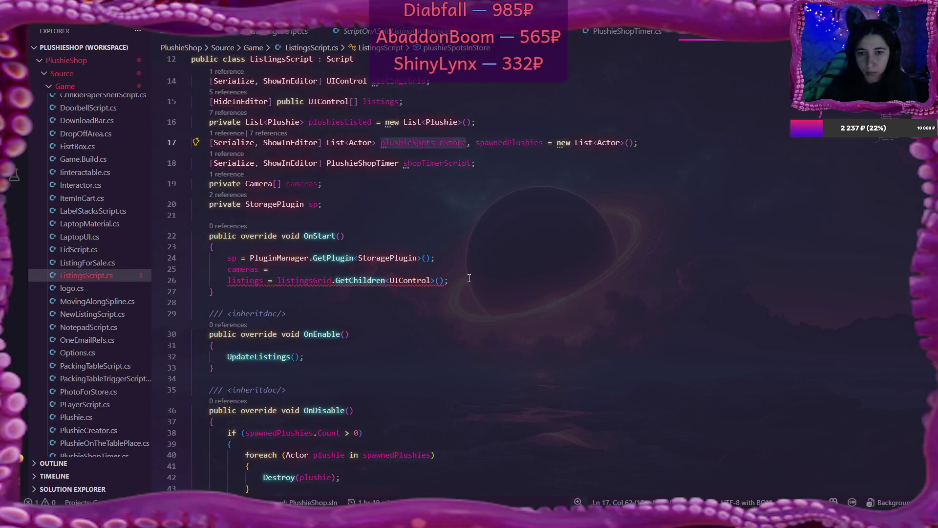
scroll(469, 278, down, 10)
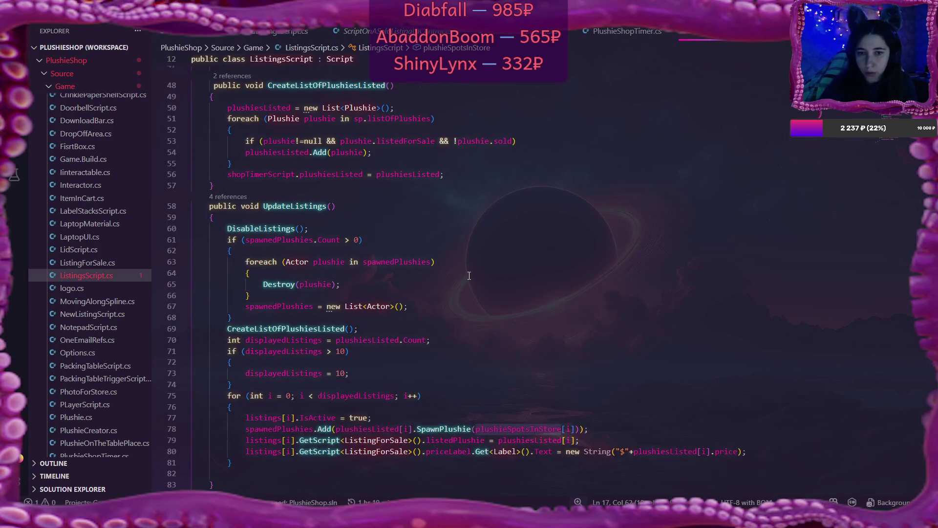
scroll(469, 276, down, 1)
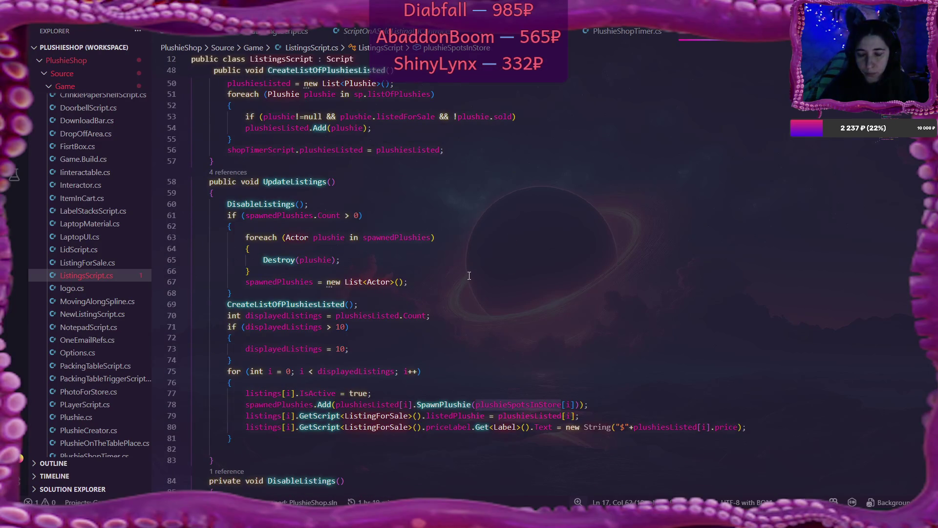
scroll(469, 275, up, 11)
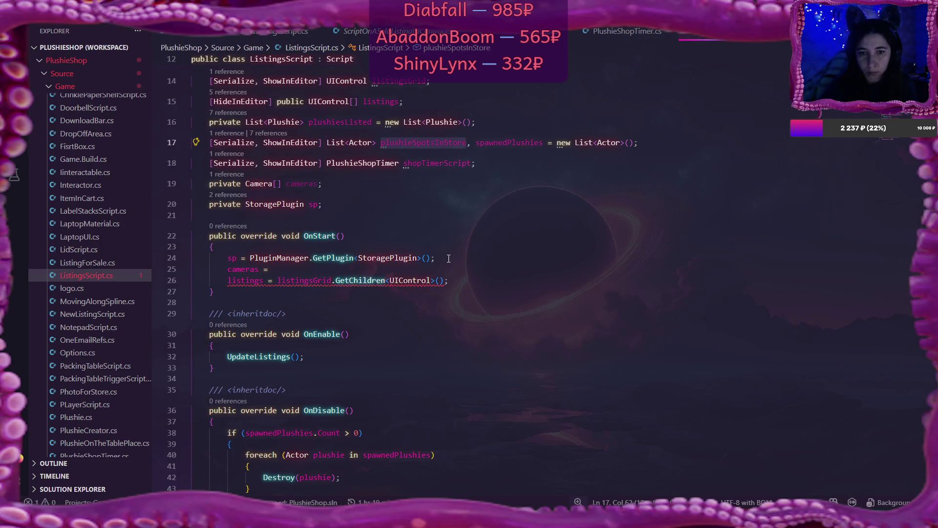
drag(230, 271, 296, 274)
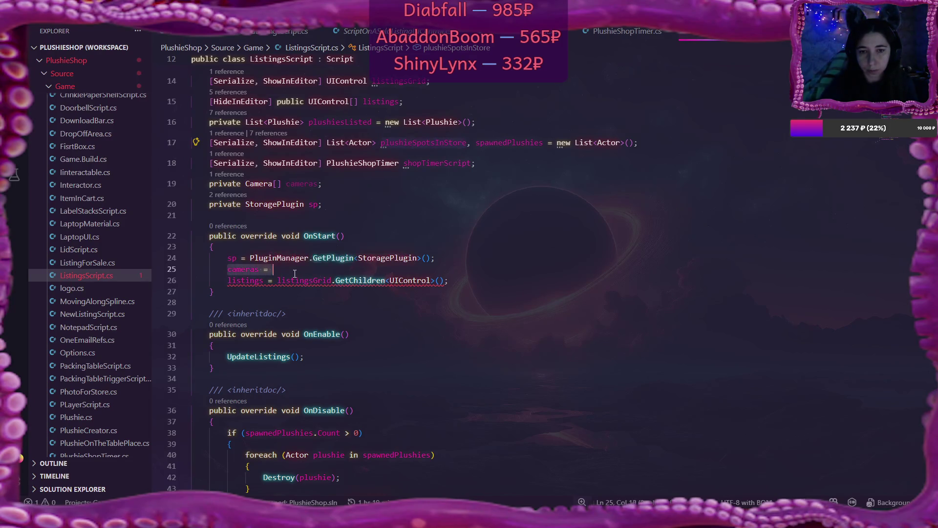
key(BackSpace)
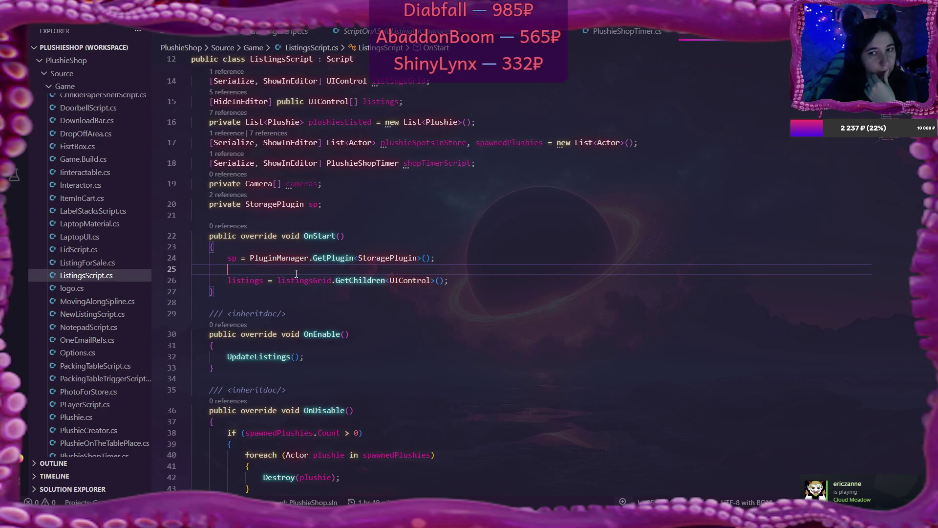
Change the cameras field to 'private List<Camera> cameras = new List<Camera>();' and begin a foreach in OnStart
click(319, 184)
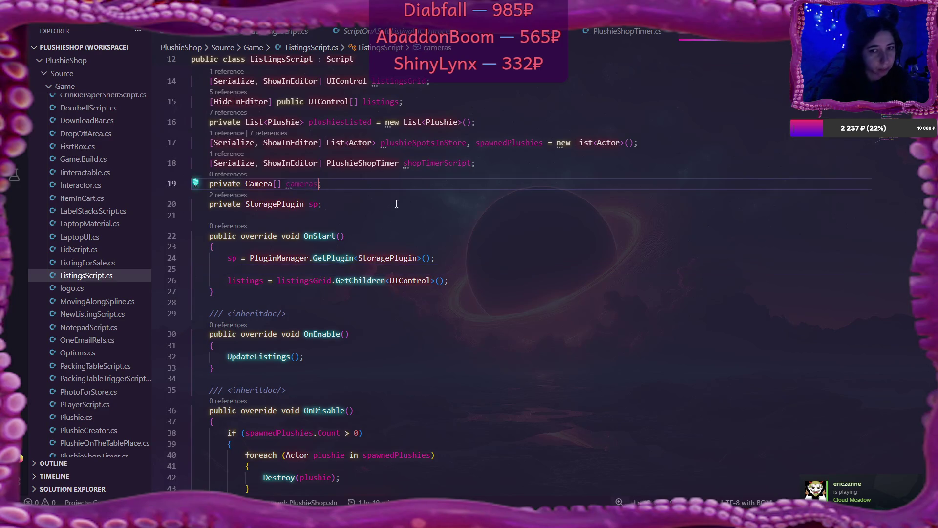
key(BackSpace)
key(BackSpace)
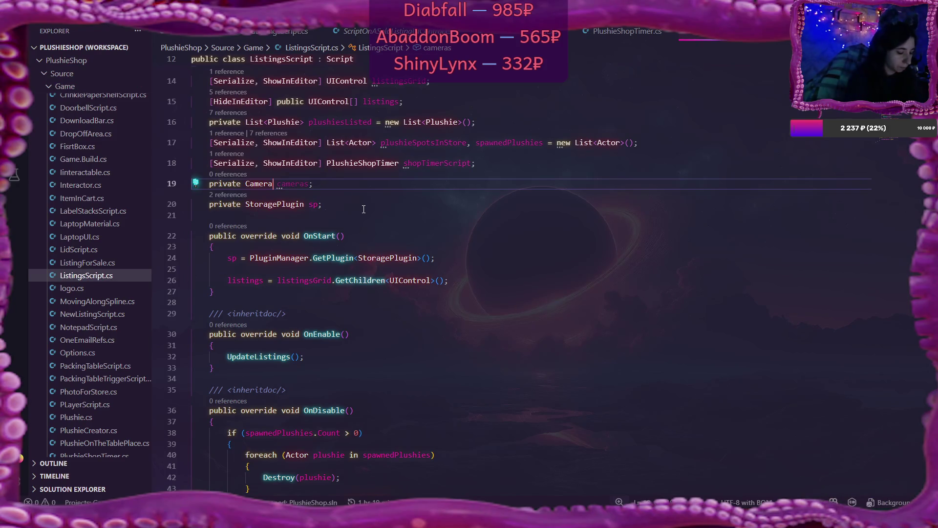
text(<)
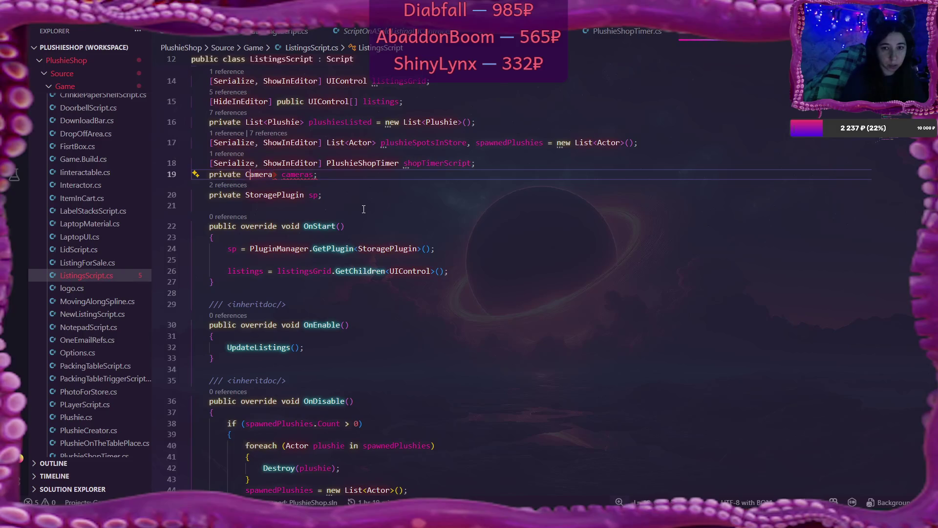
text(<)
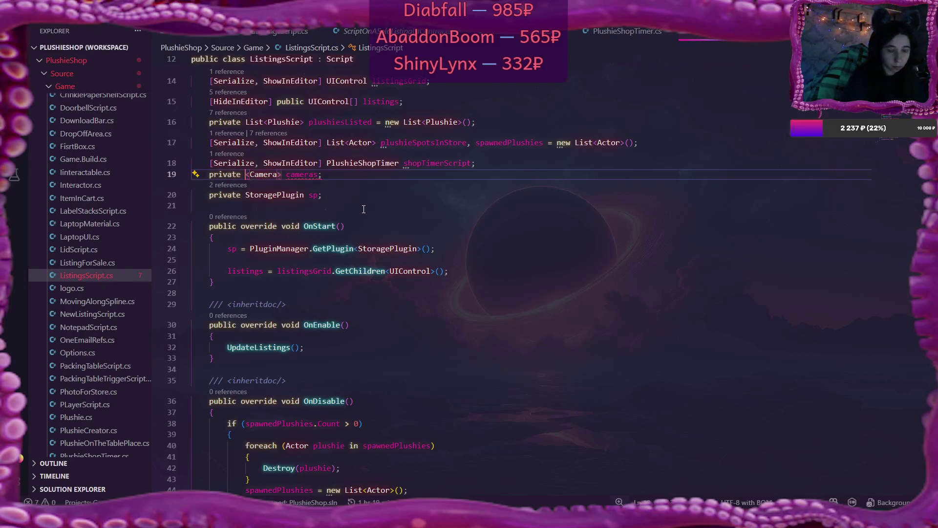
text(List)
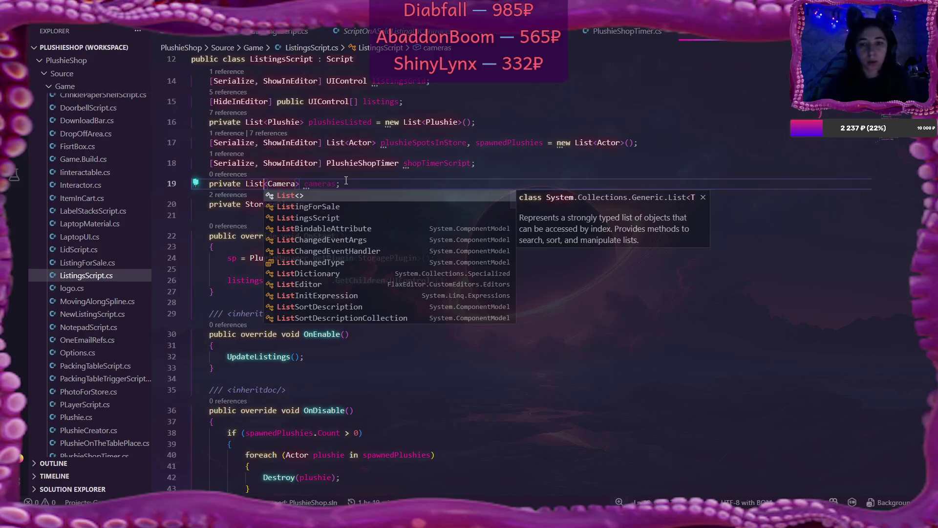
key(Escape)
click(374, 268)
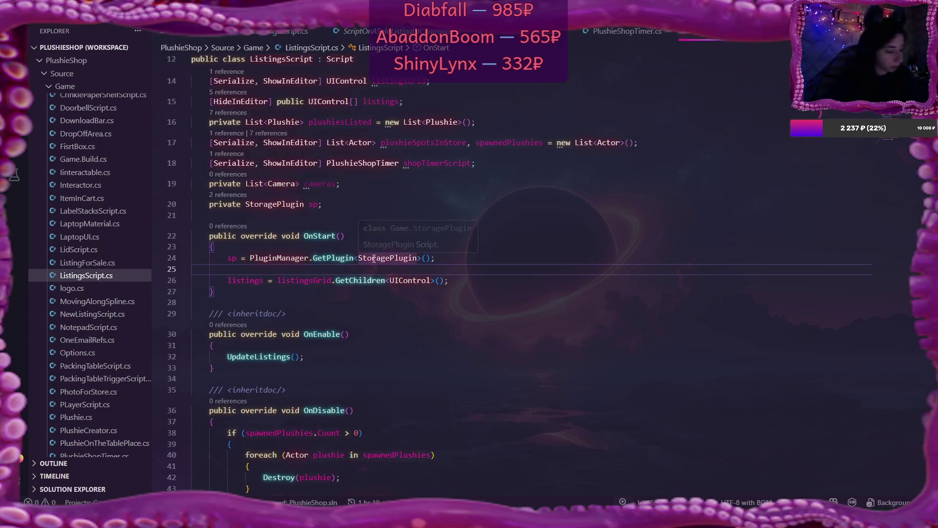
click(336, 184)
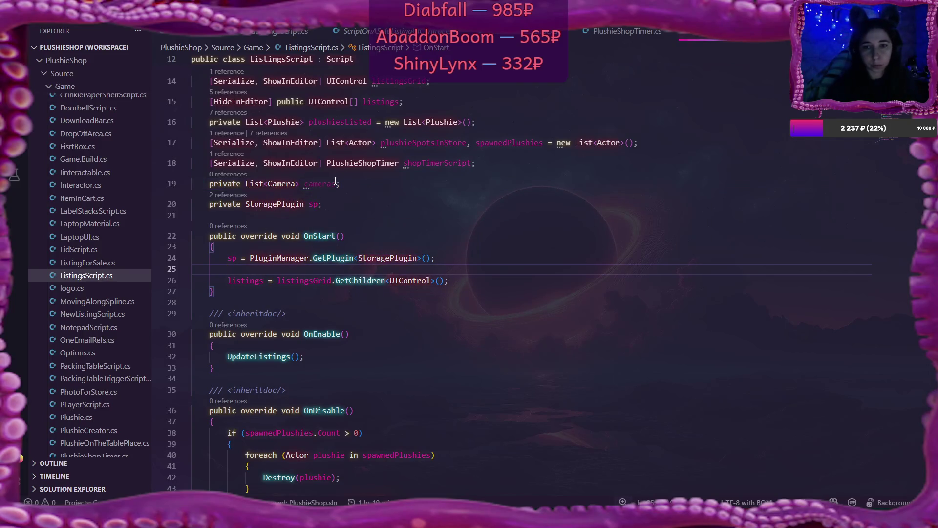
text(= new)
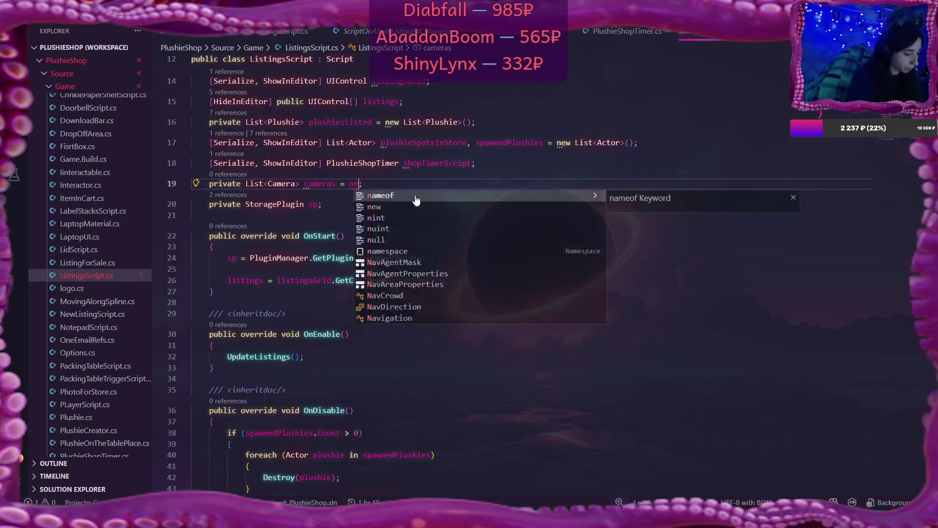
click(415, 199)
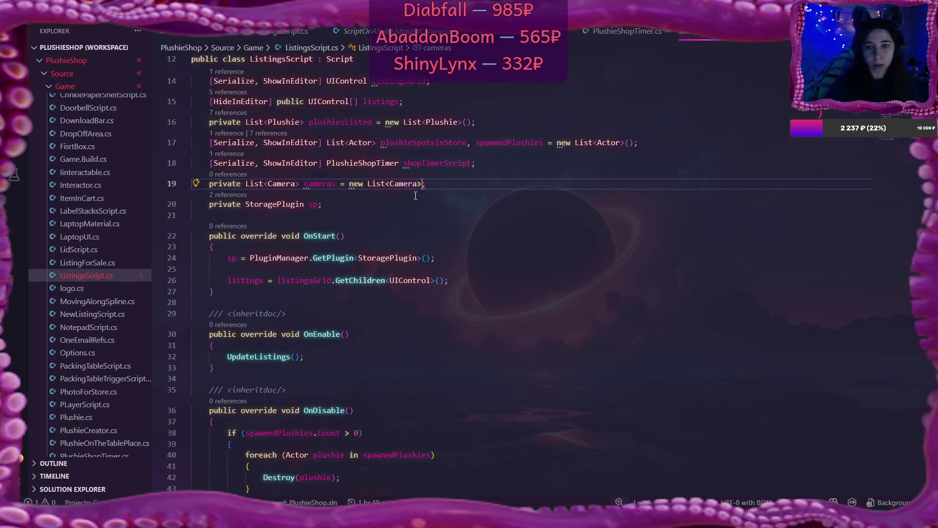
text(())
click(298, 267)
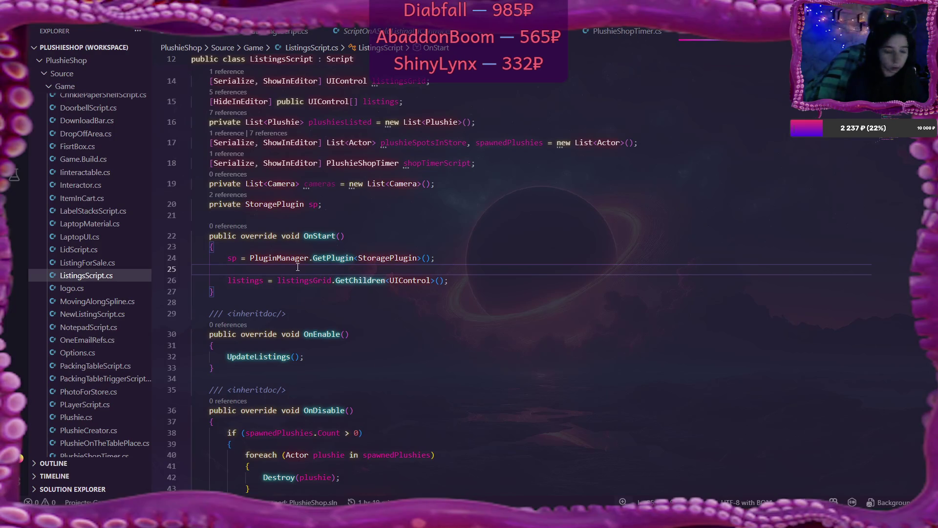
text(foreach)
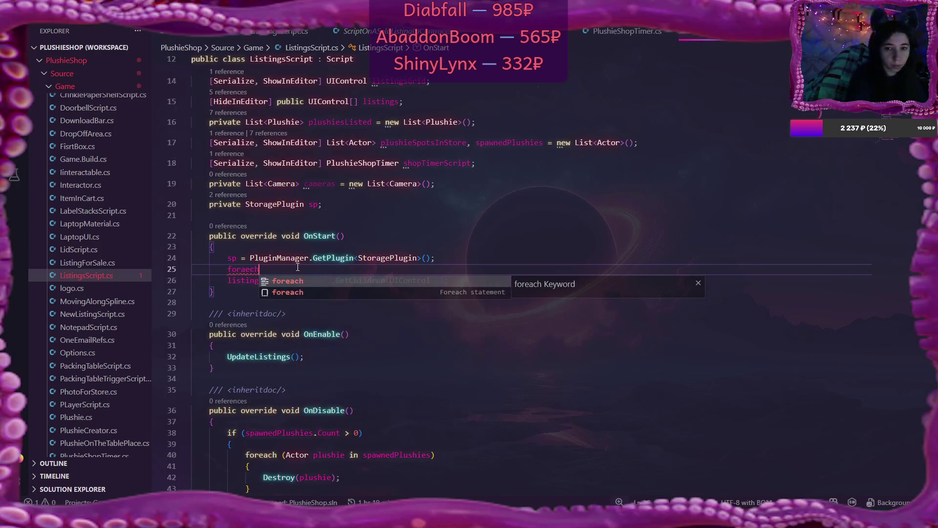
Write foreach (Actor spot in plushieSpotsInStore) { cameras.Add(spot.GetChild<Camera>()); } in OnStart
key(Escape)
text(()
text(Actor )
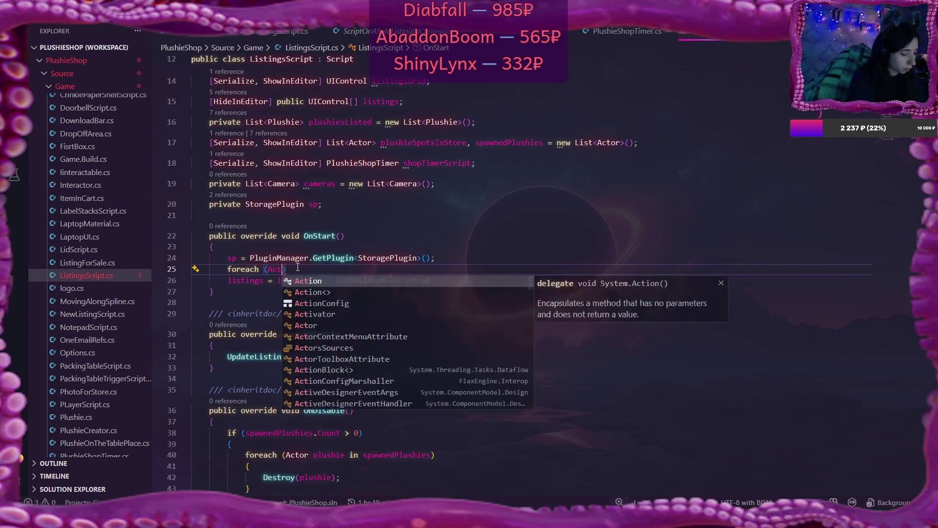
text(spot)
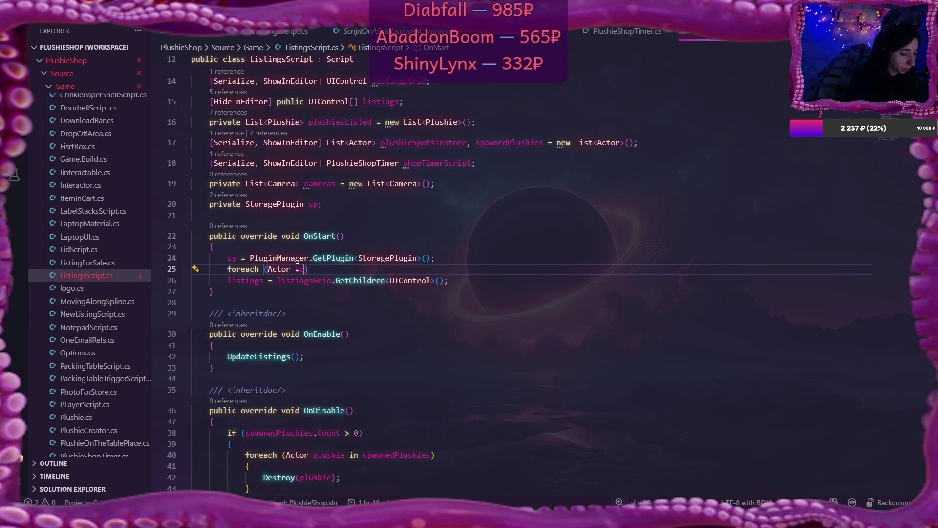
text( in plush)
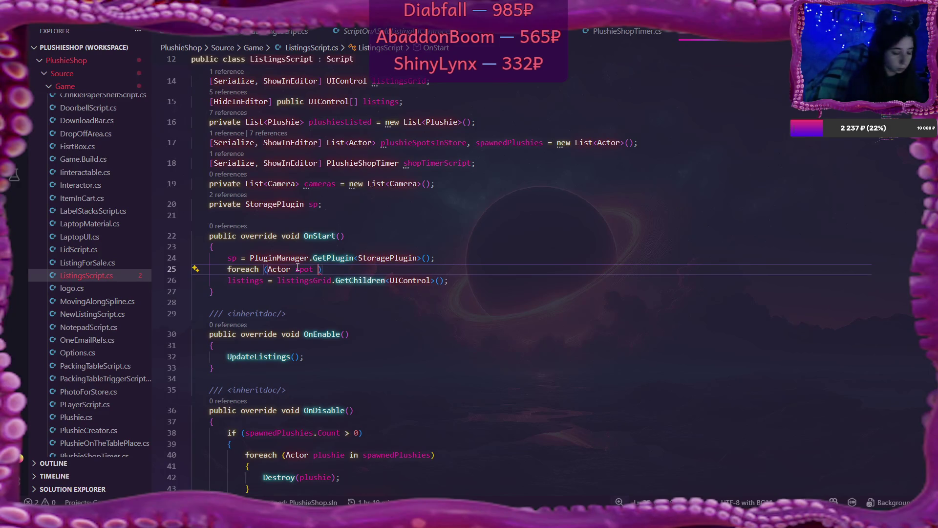
text(ie)
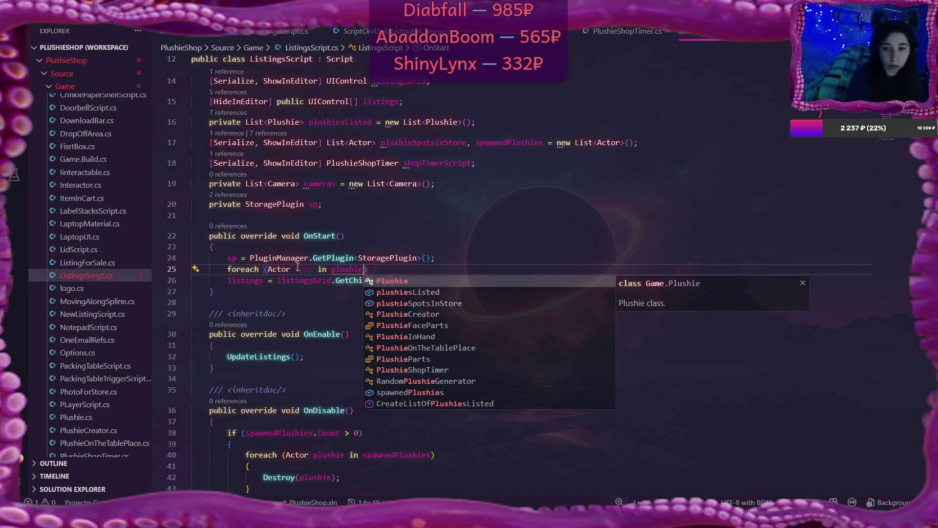
key(Down)
key(Down)
key(Return)
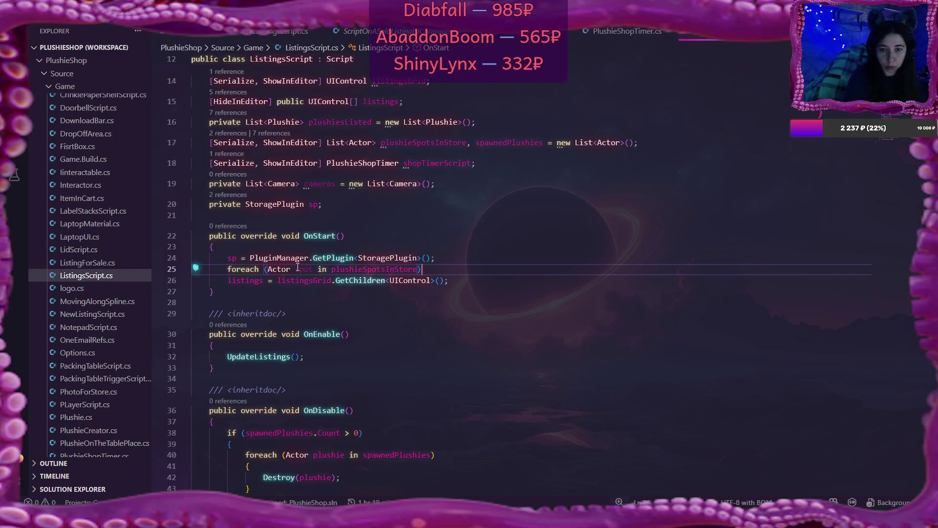
key(Return)
text({)
key(Return)
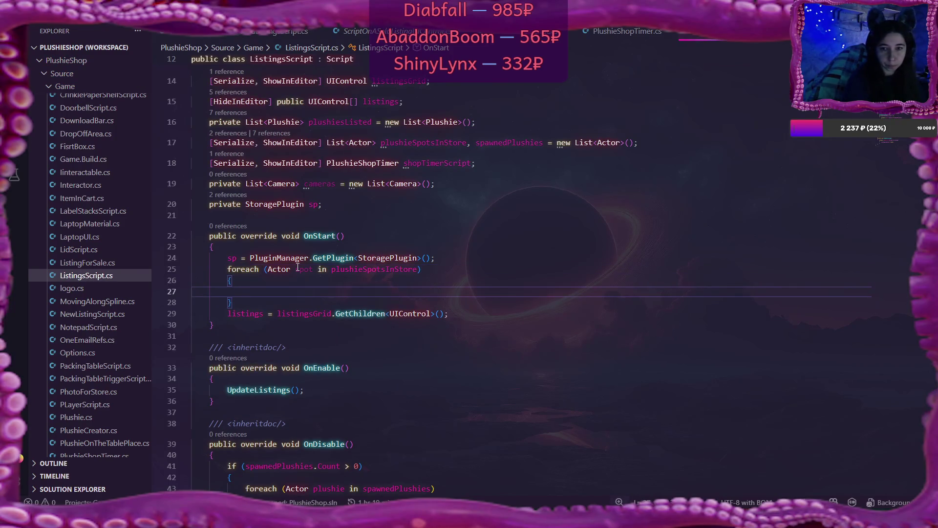
text(cameras)
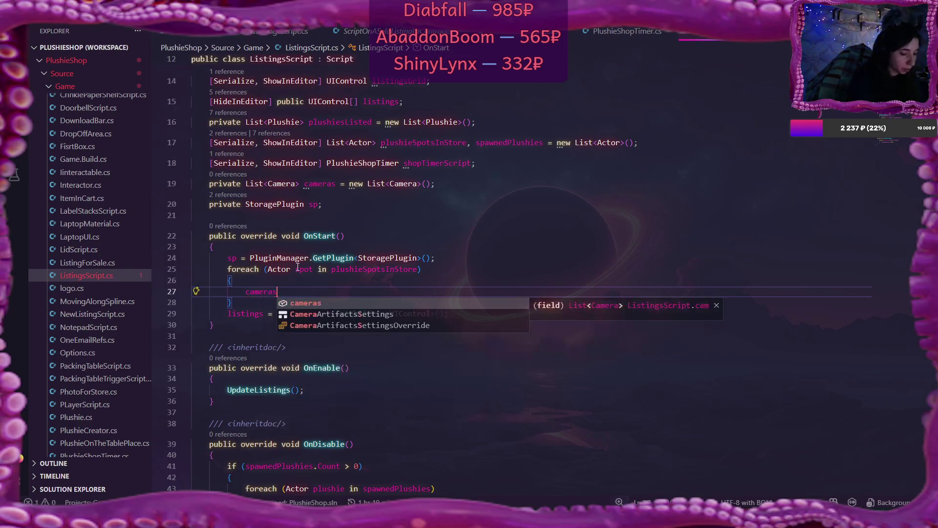
text(.Add()
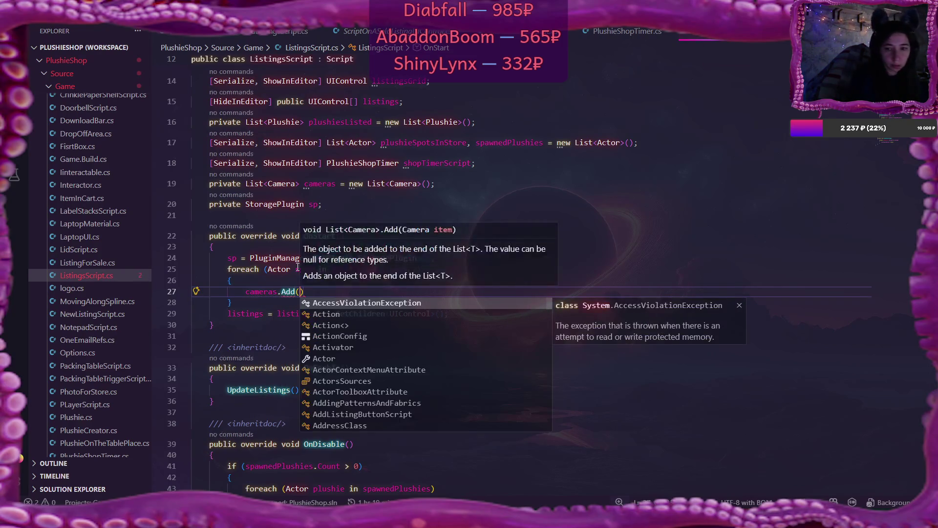
text(spot.)
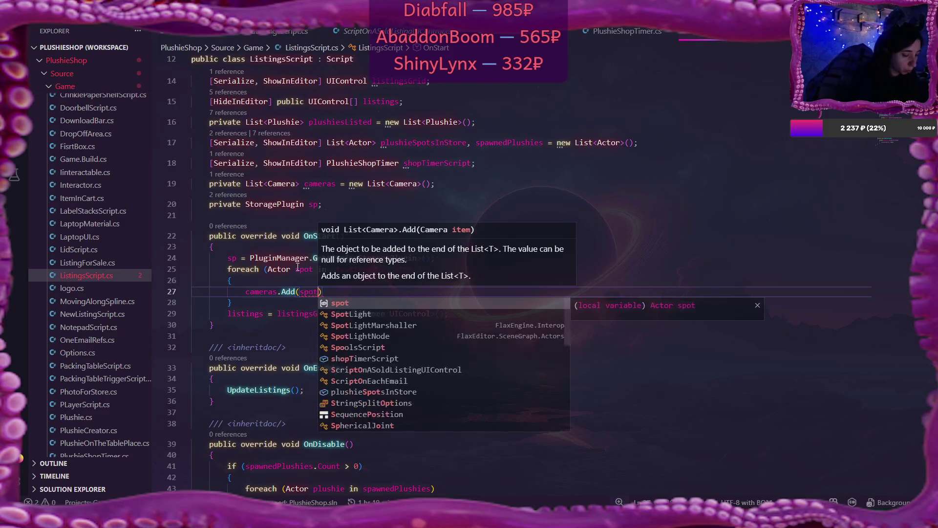
text(Get)
key(Tab)
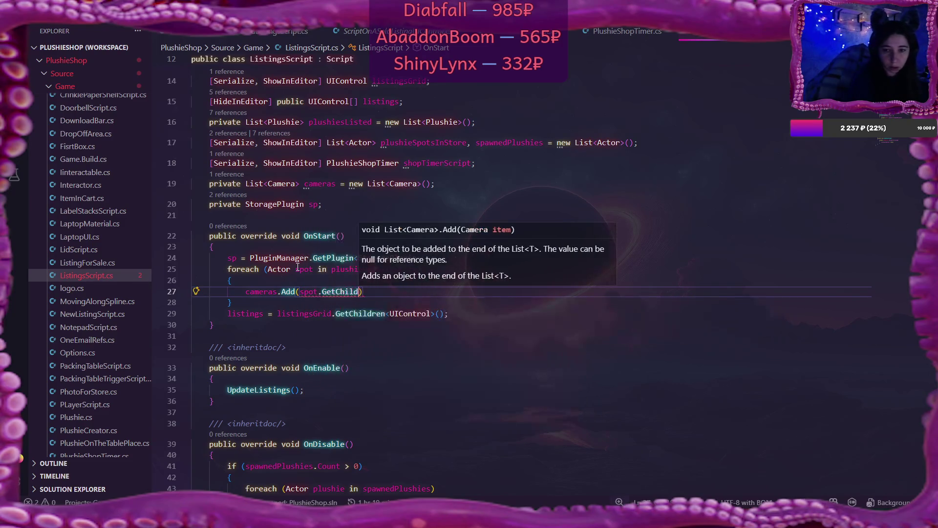
text(<)
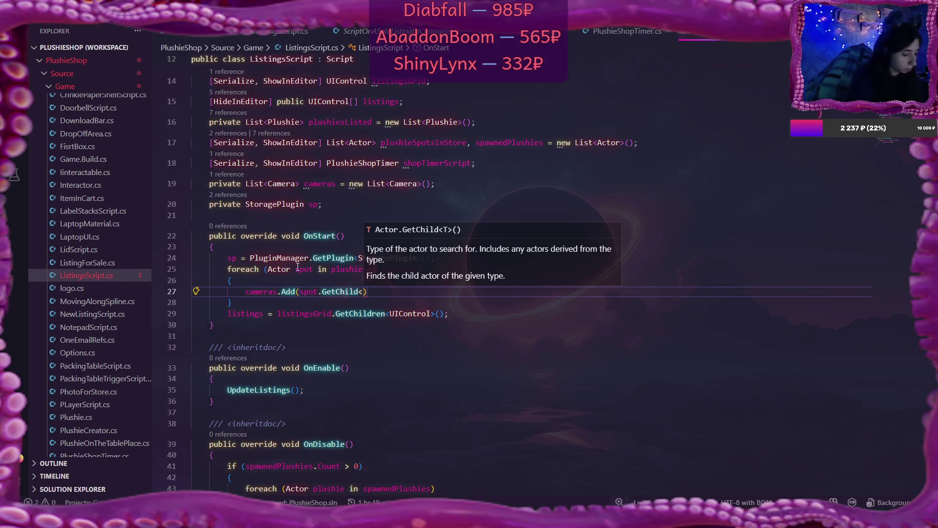
text(Camera)
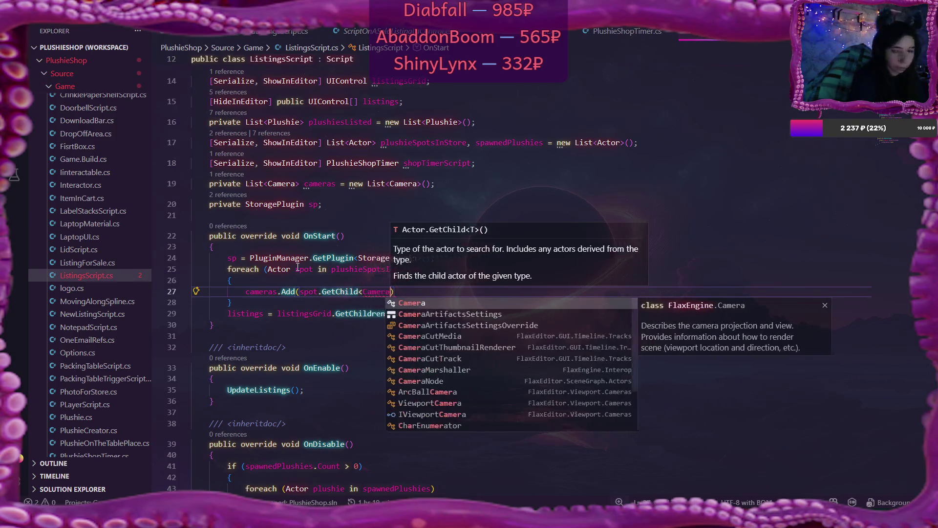
text(>());)
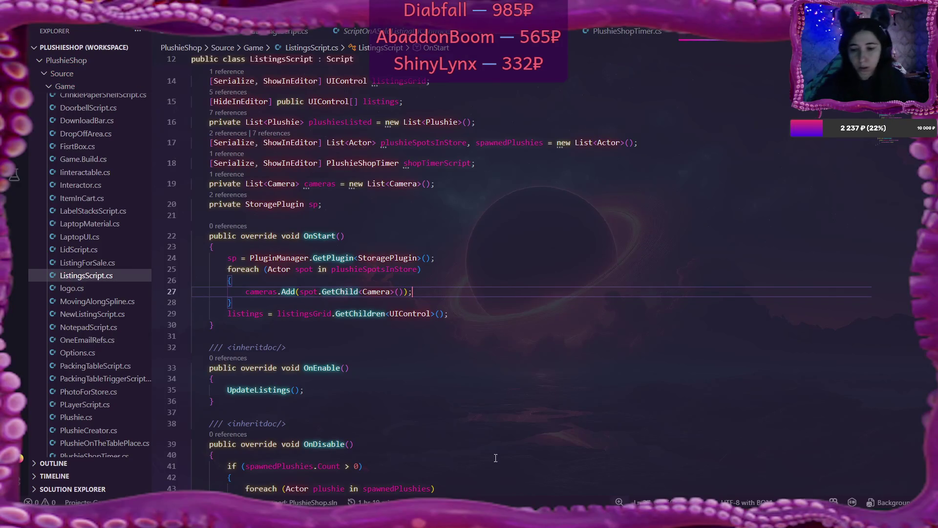
key(alt+Tab)
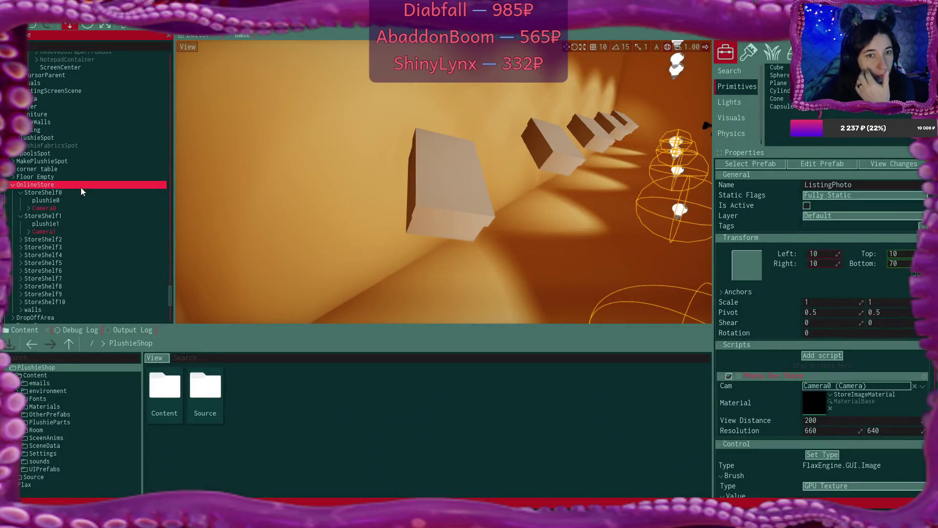
Check the properties of StoreShelf0 and its Camera0 in the Flax scene tree
click(78, 192)
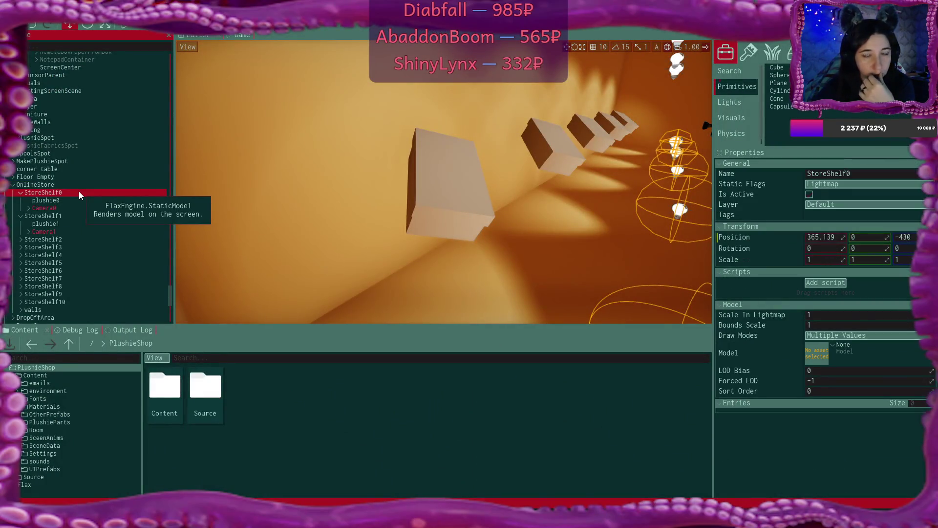
click(44, 209)
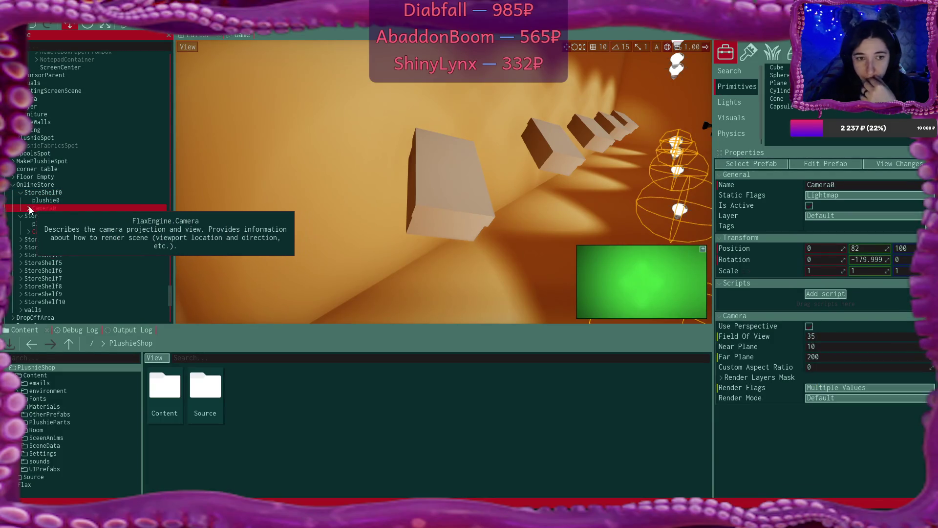
key(alt+Tab)
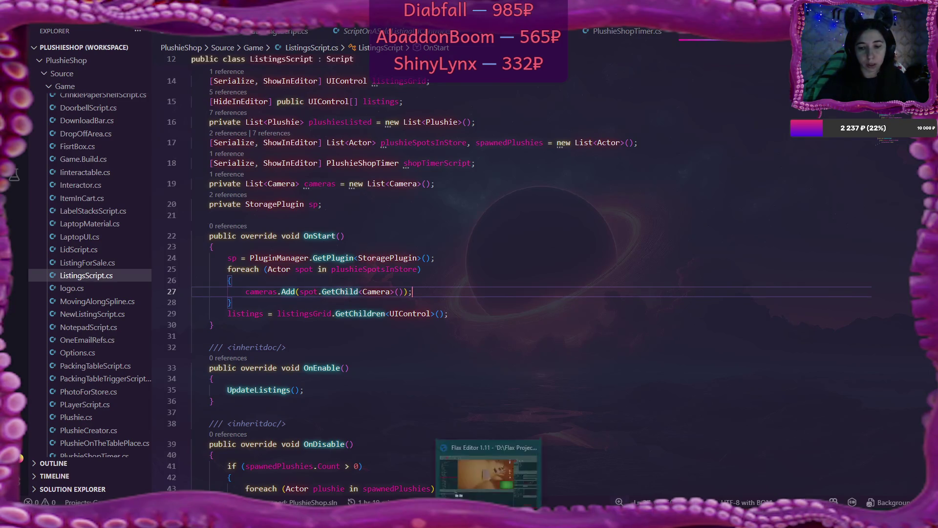
Inspect the Listing and ListingPhoto properties, collapse both Listing entries, and return to ListingsScript.cs
click(510, 485)
scroll(99, 183, up, 2)
scroll(100, 183, up, 15)
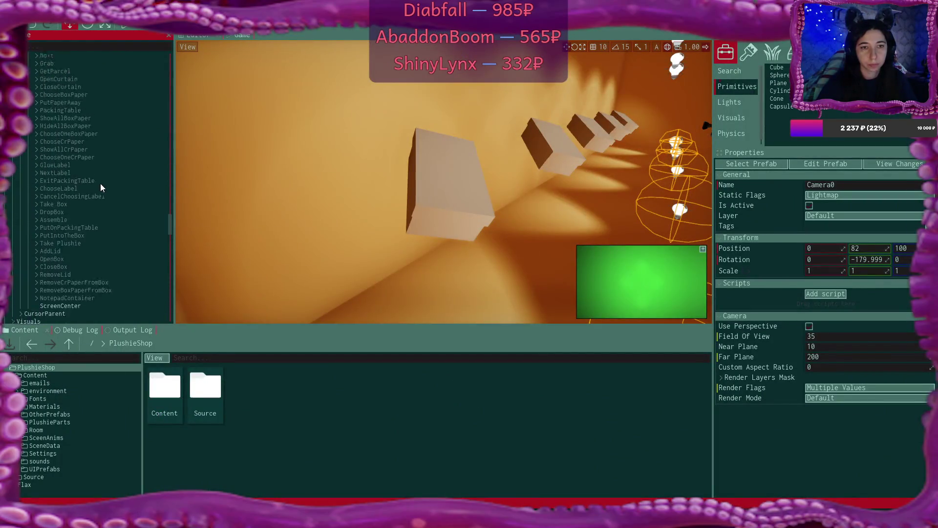
scroll(101, 186, up, 2)
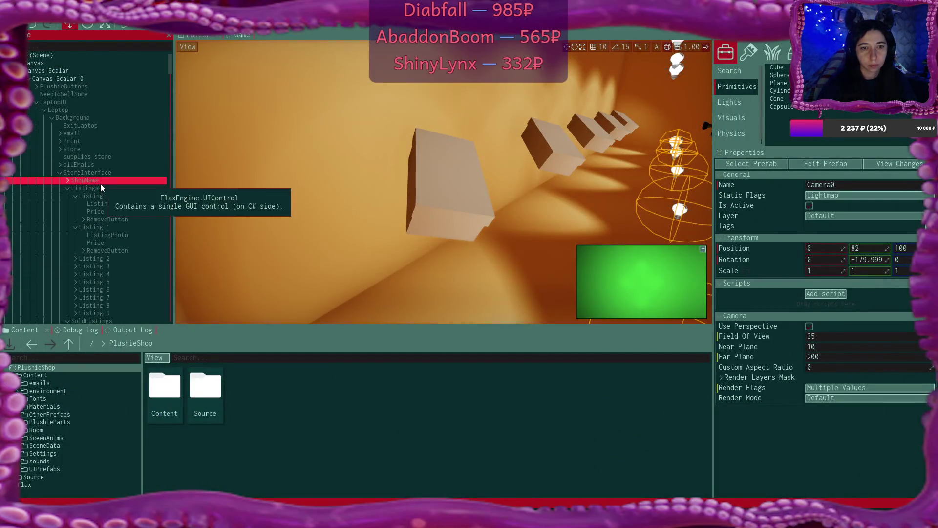
click(97, 196)
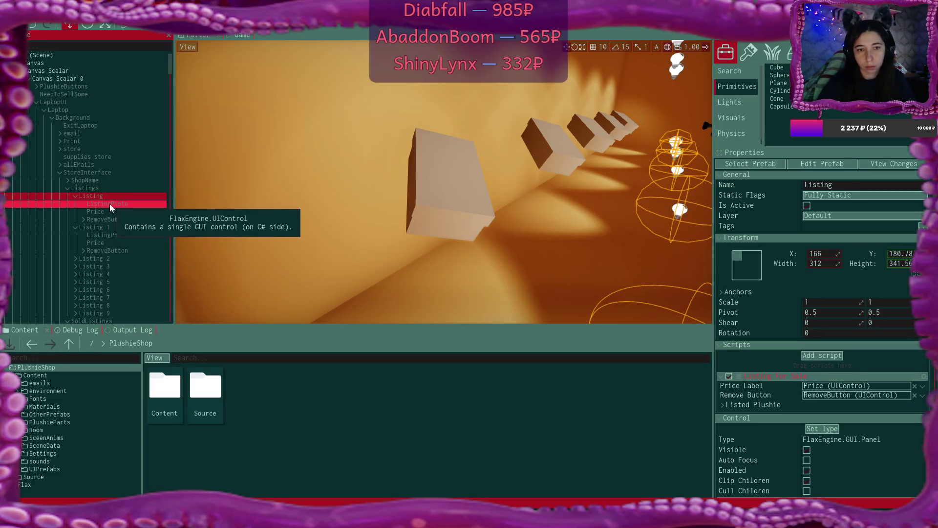
click(110, 204)
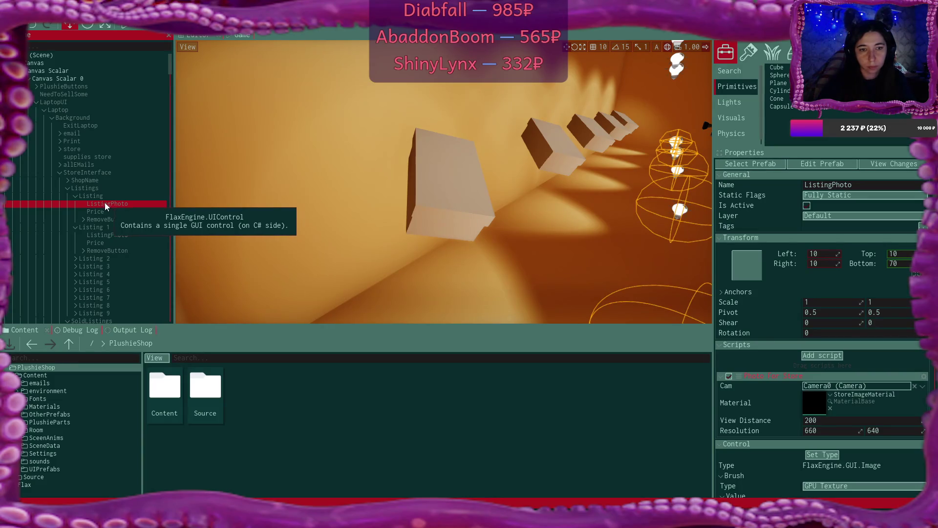
click(88, 196)
click(106, 204)
click(75, 196)
click(75, 203)
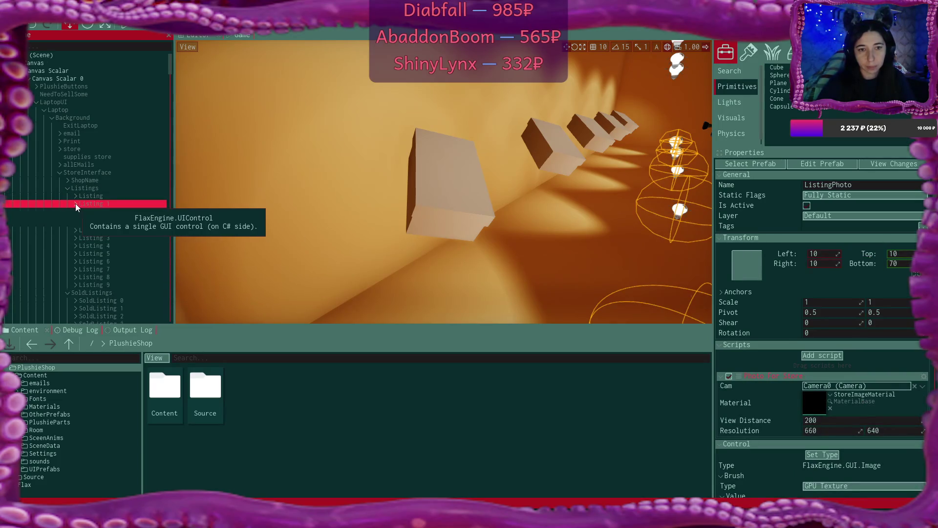
key(alt+Tab)
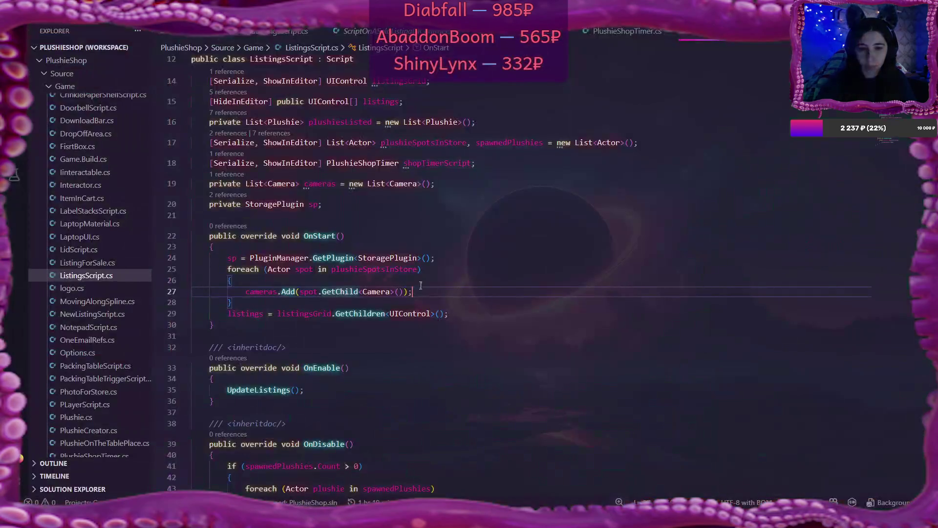
Add a loop 'for (int i = 0; i < listings.Length; i++)' with braces below the listings assignment
click(485, 314)
key(Return)
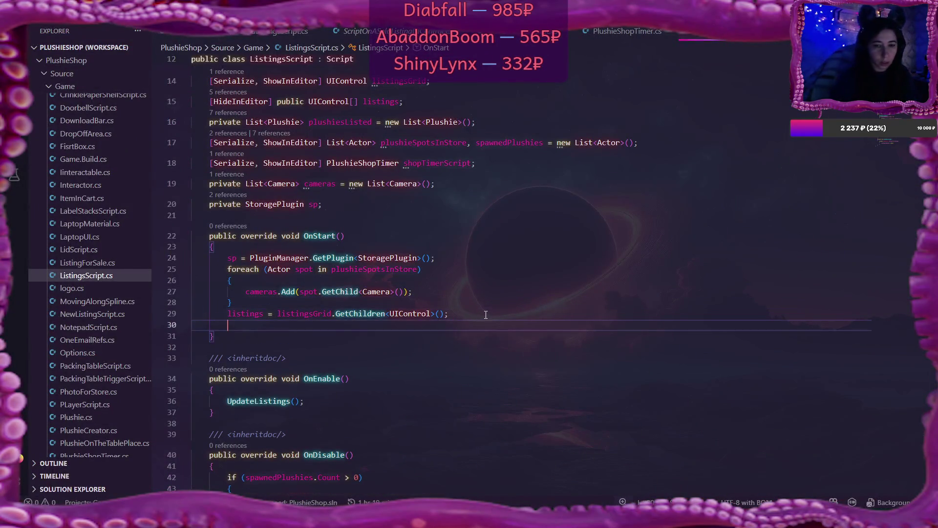
text(fo)
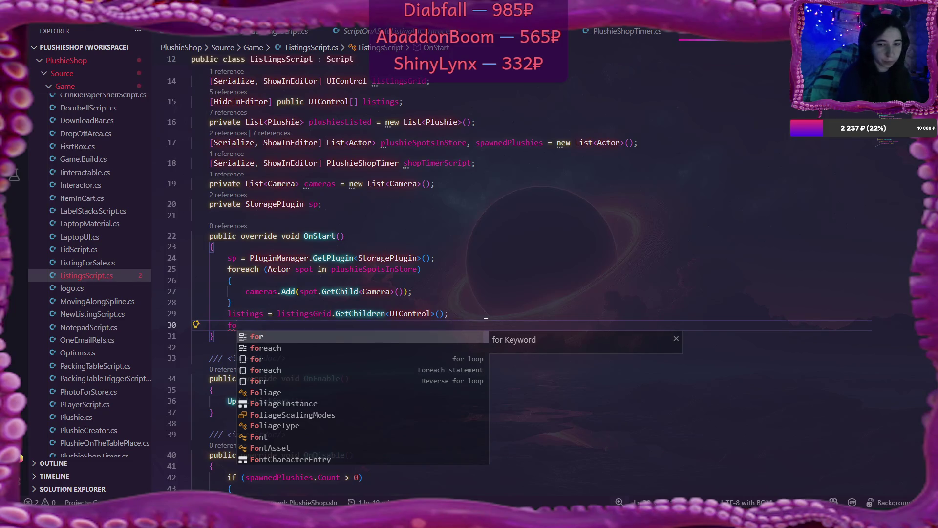
text(r (in)
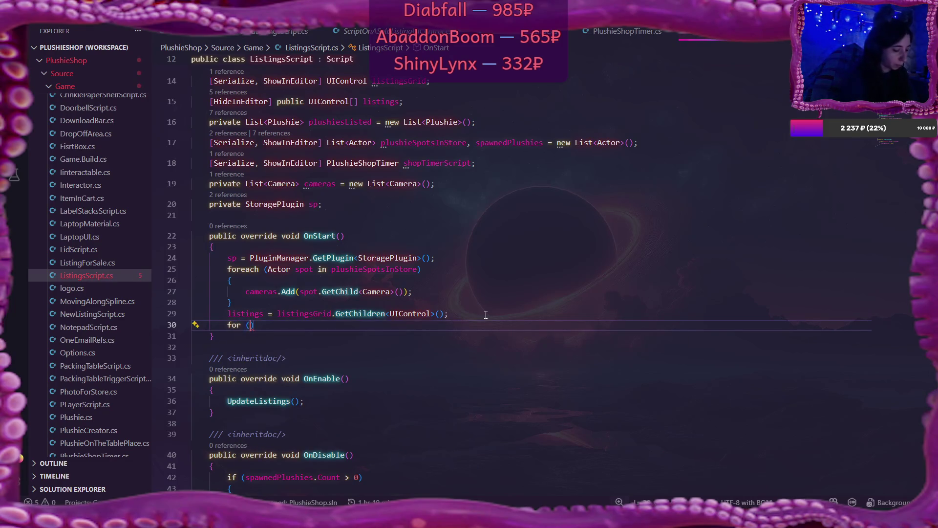
text(t i = )
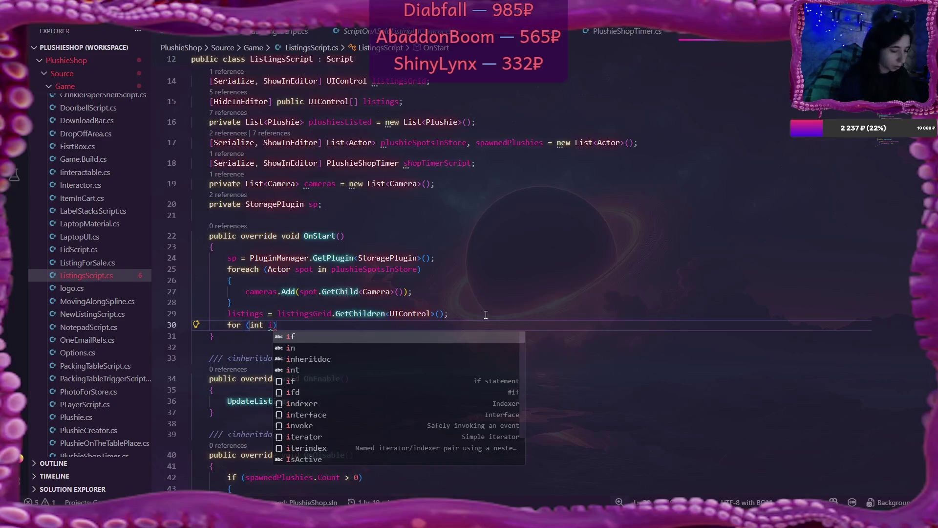
text(0; i <)
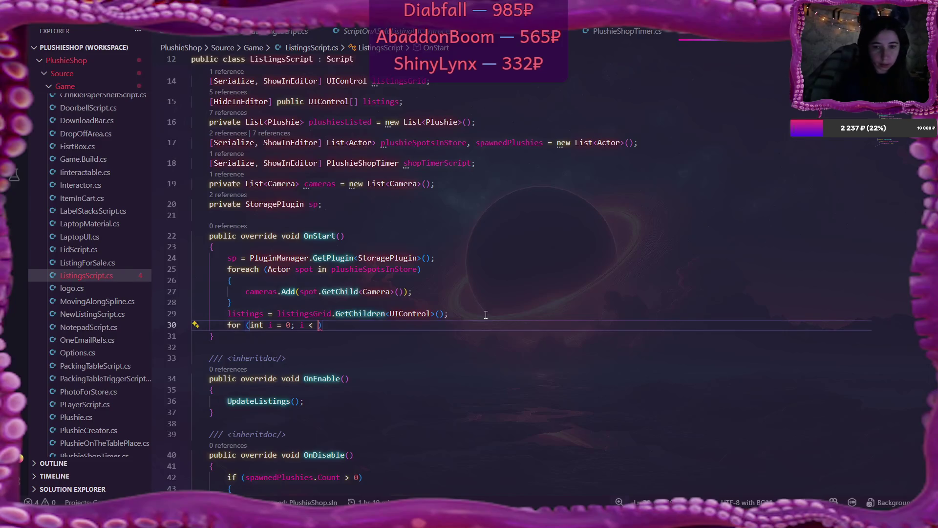
text( listings)
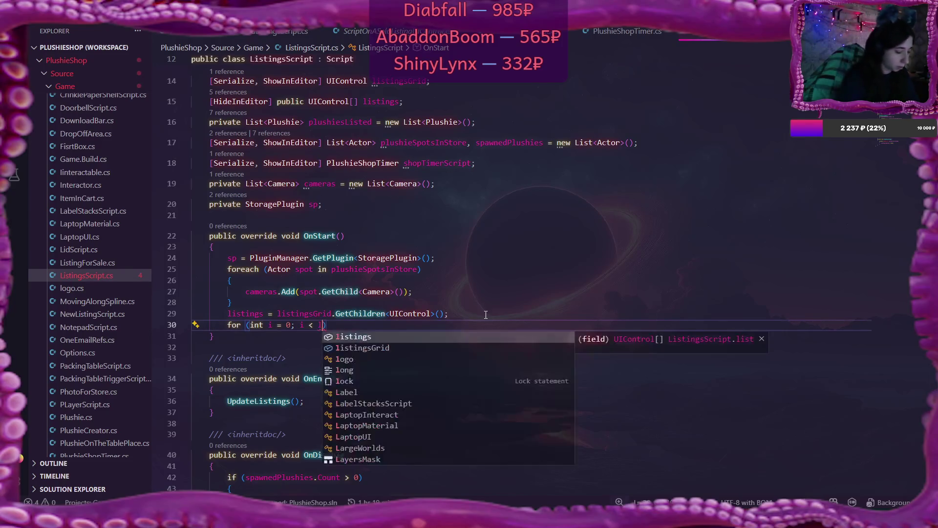
text(.Count)
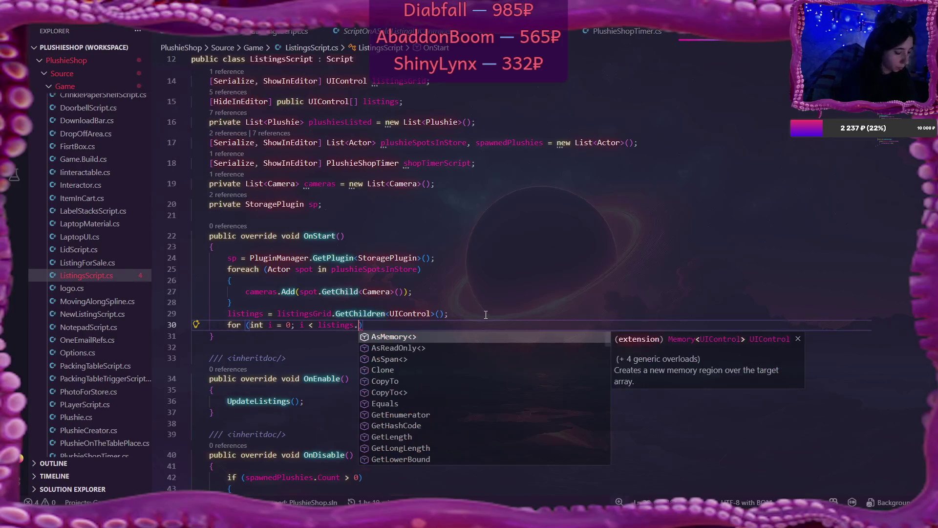
text(;)
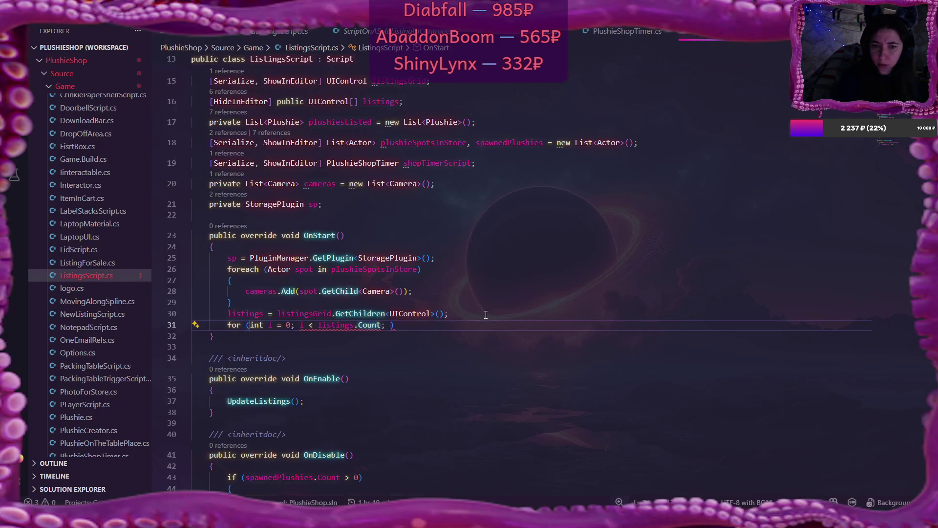
key(BackSpace)
key(BackSpace)
key(BackSpace)
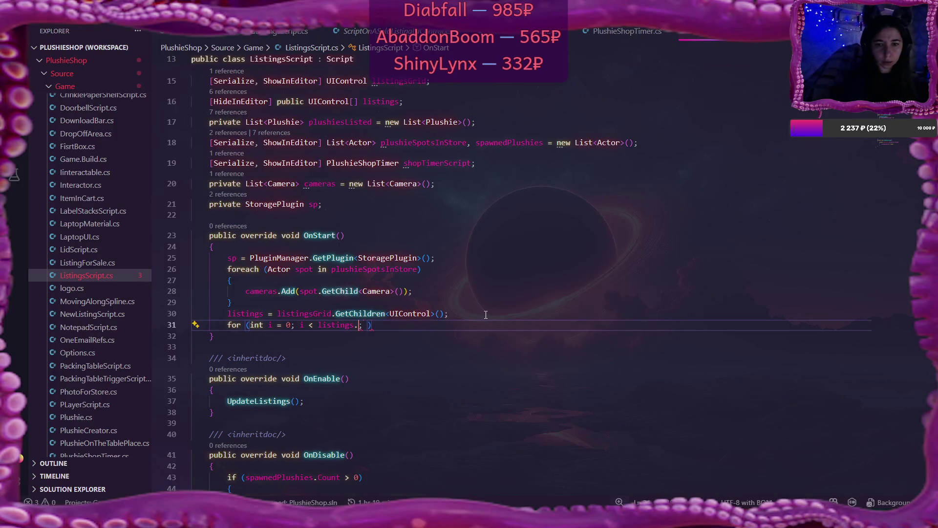
text(Length)
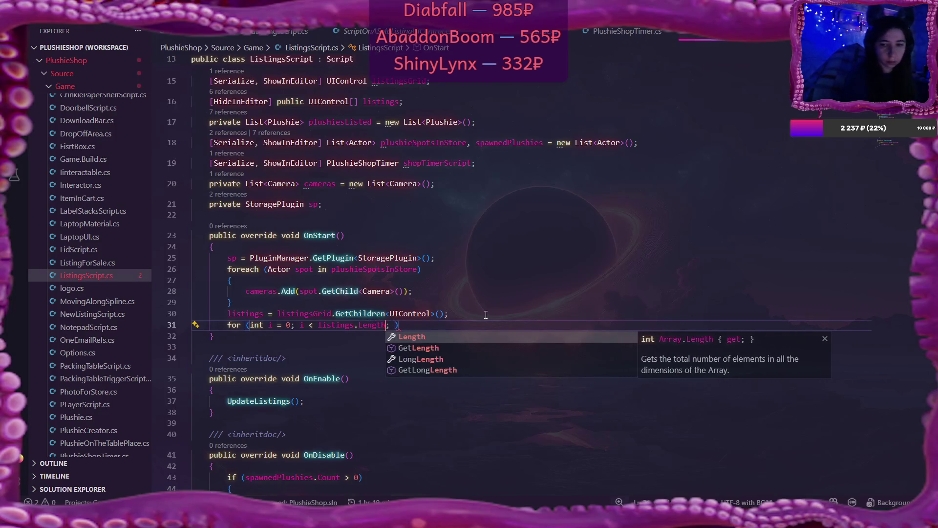
key(Tab)
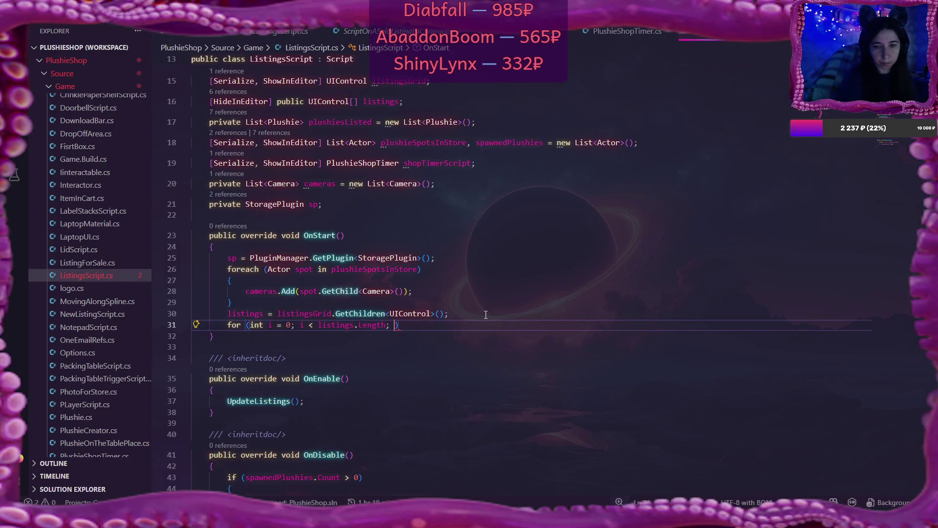
text(i)
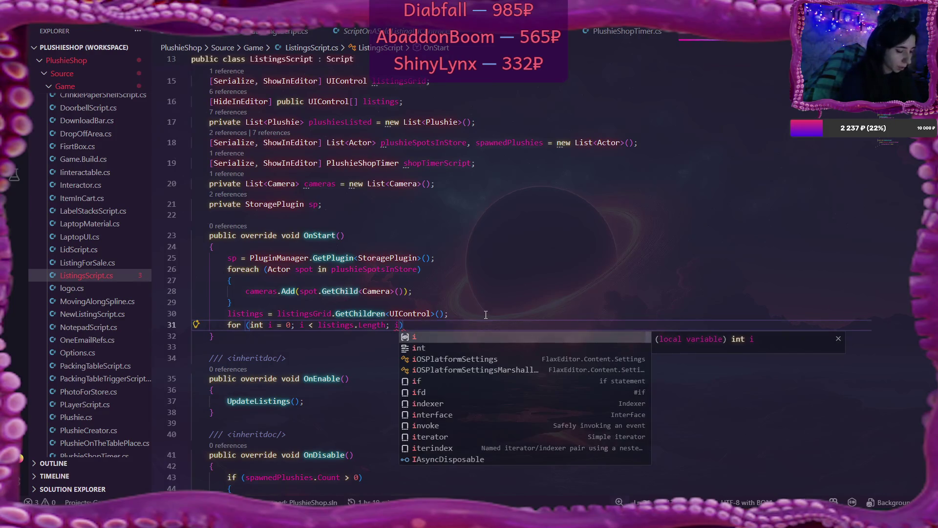
text(++)
key(Return)
text({)
key(Return)
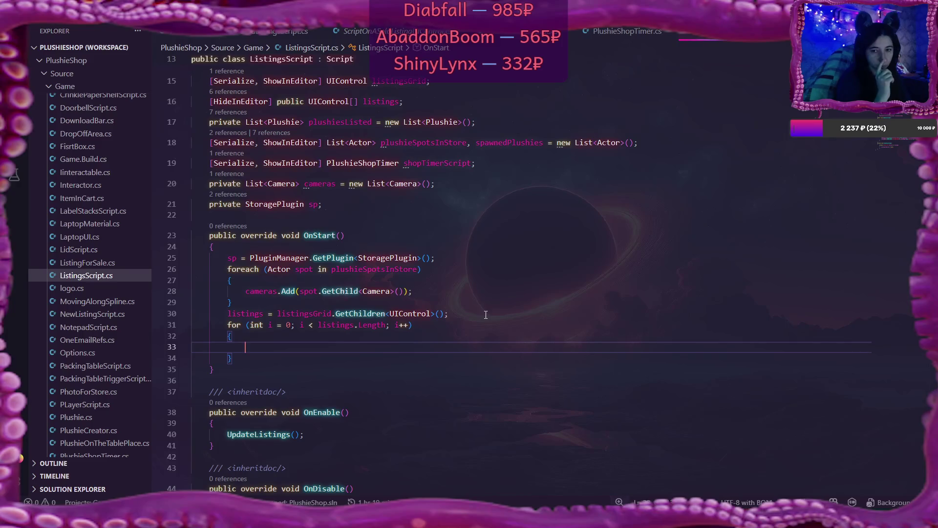
Inside the loop, set listings[i].GetChild(0).GetScript<PhotoForStore>().Cam = cameras[i];
text(list)
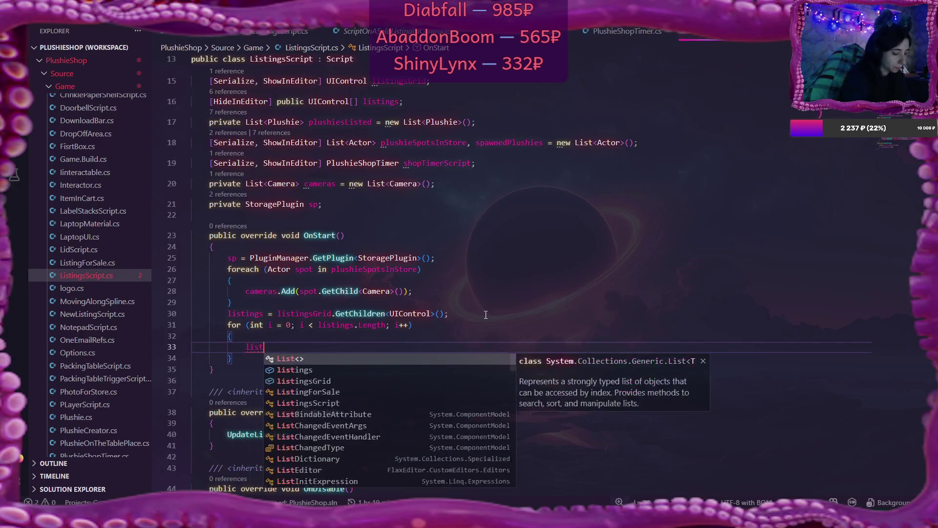
text(ings[i])
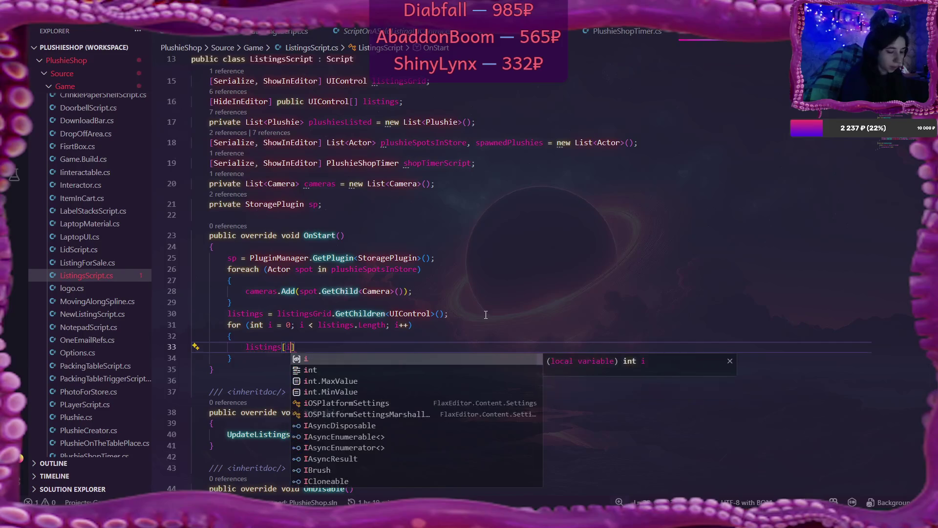
text(.Get)
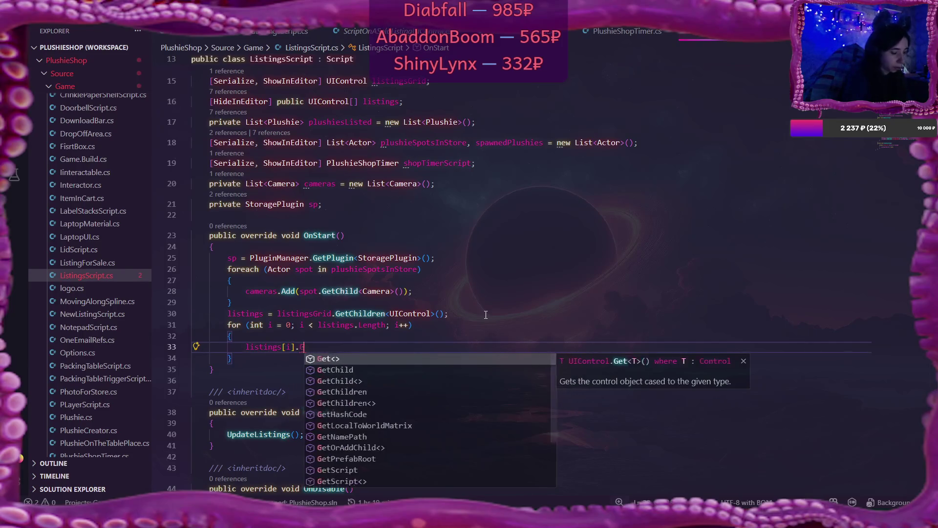
key(Down)
key(Tab)
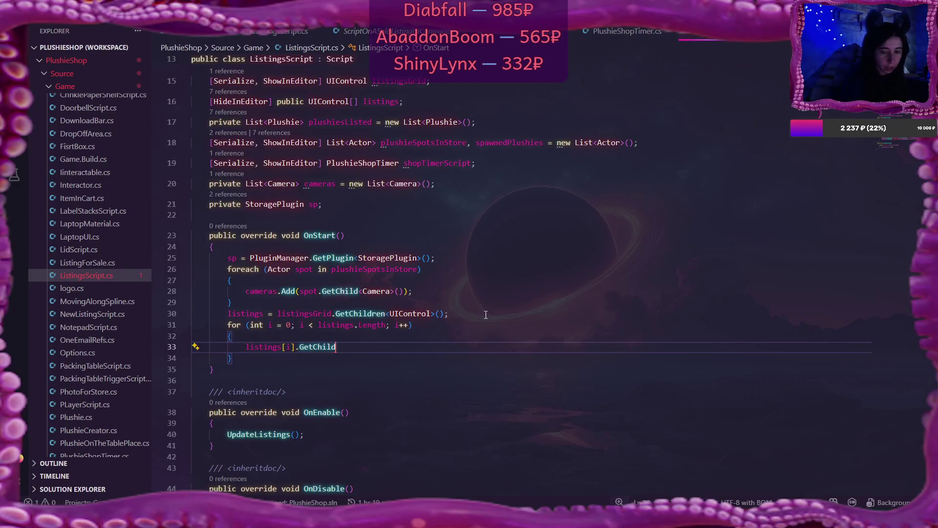
text(()
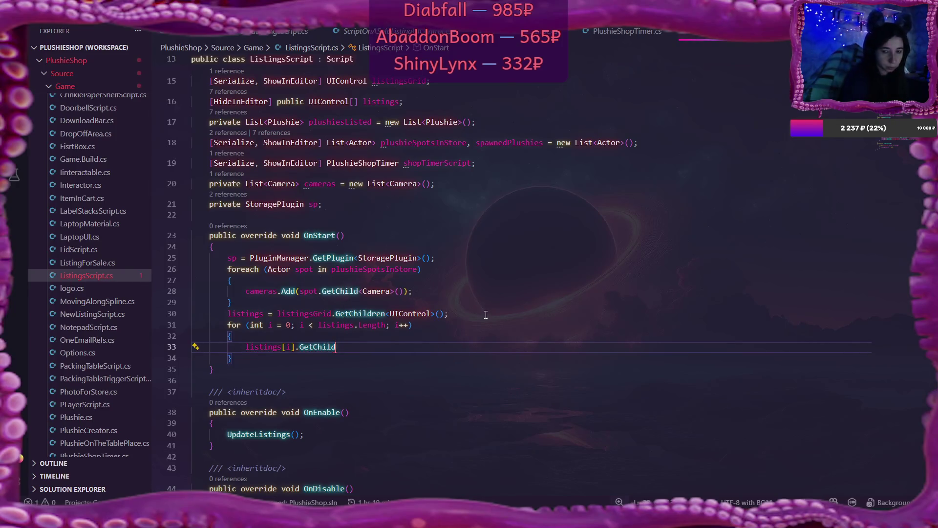
text(0).)
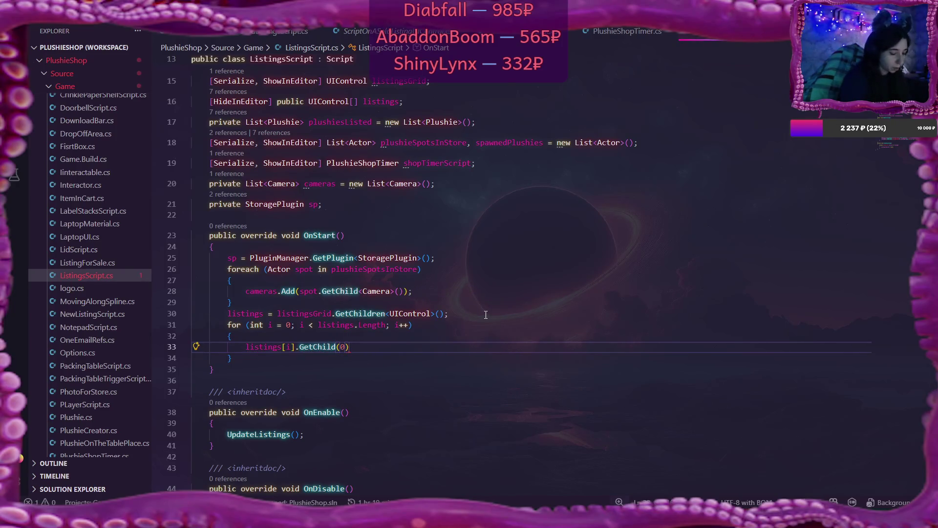
text(Get)
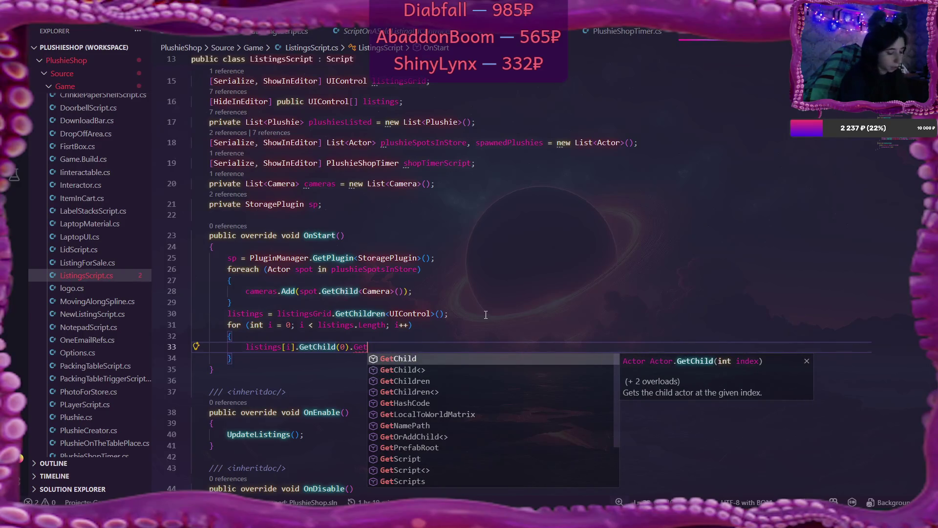
text(Script)
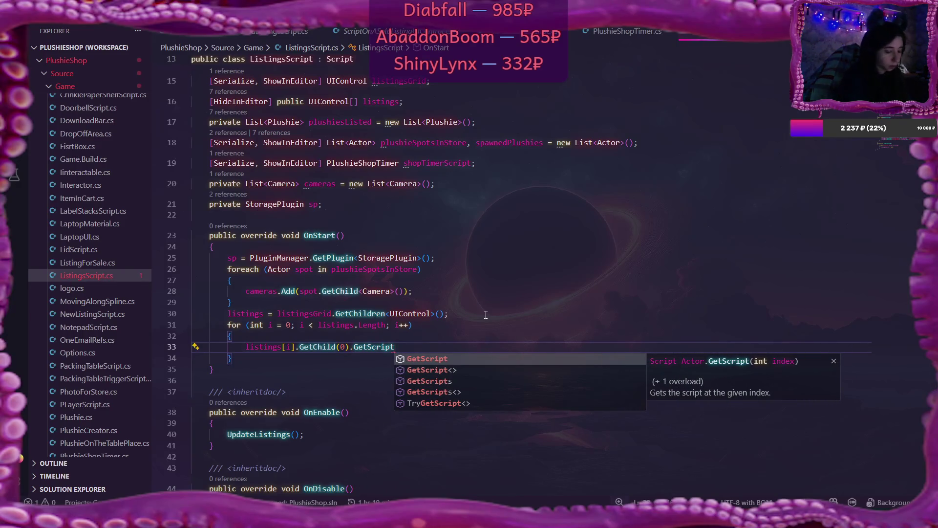
text(<Pho)
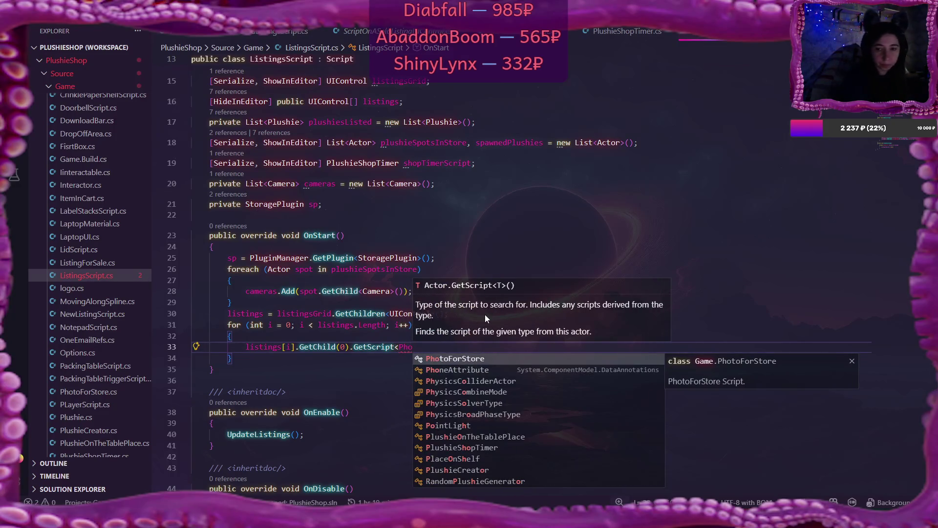
key(Tab)
text(>().)
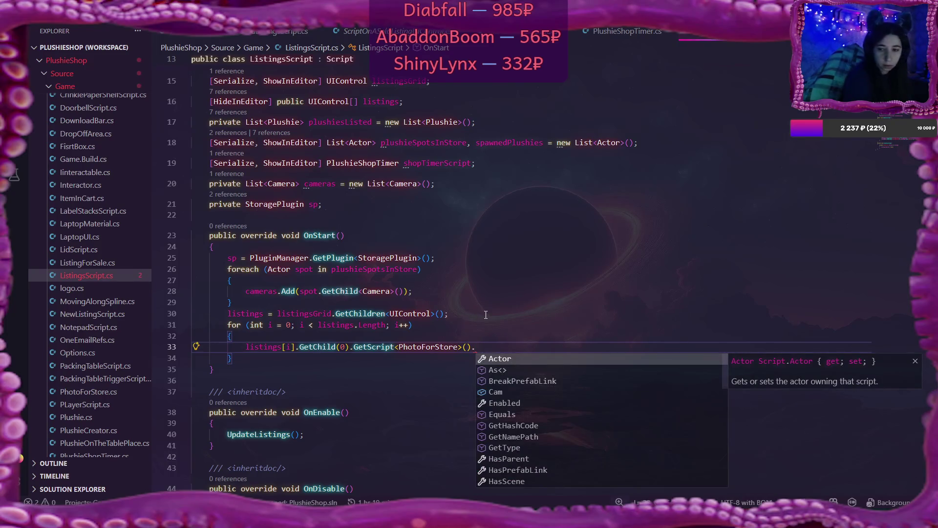
text(ca)
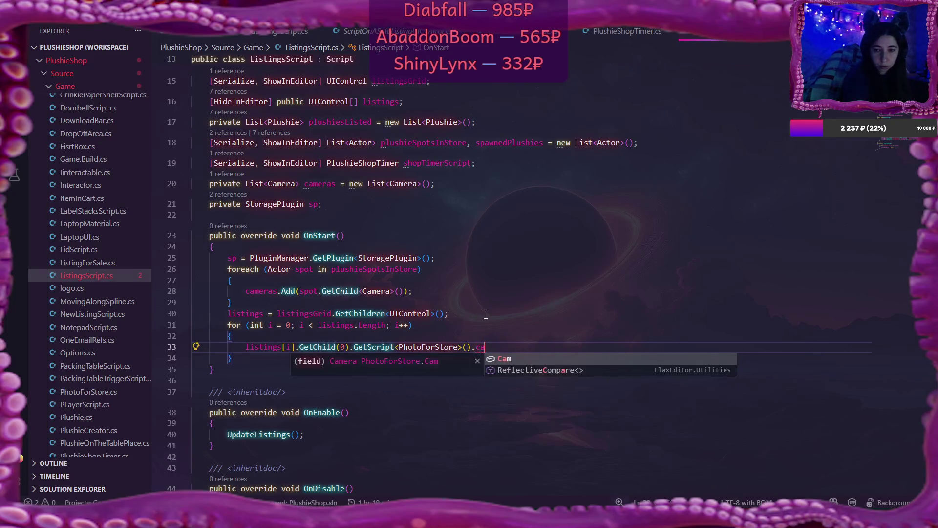
key(Tab)
text(= )
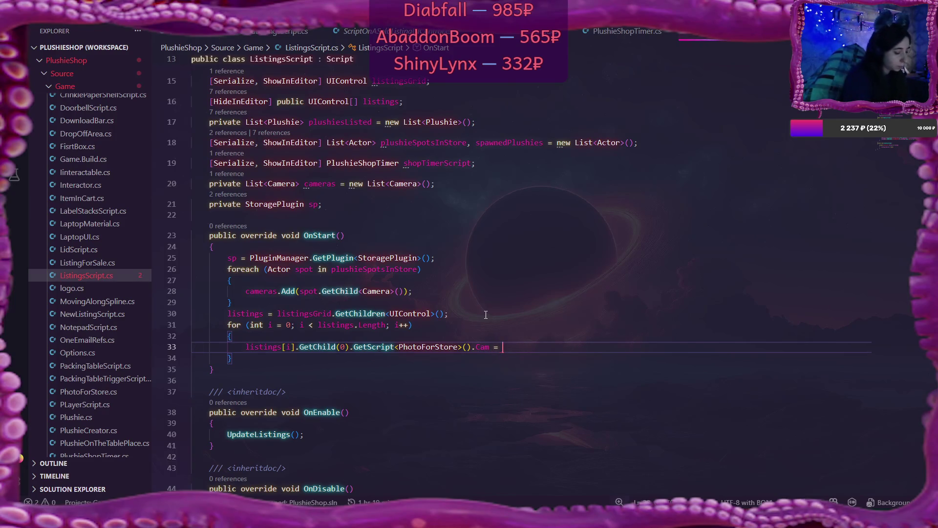
text(cameras(i)
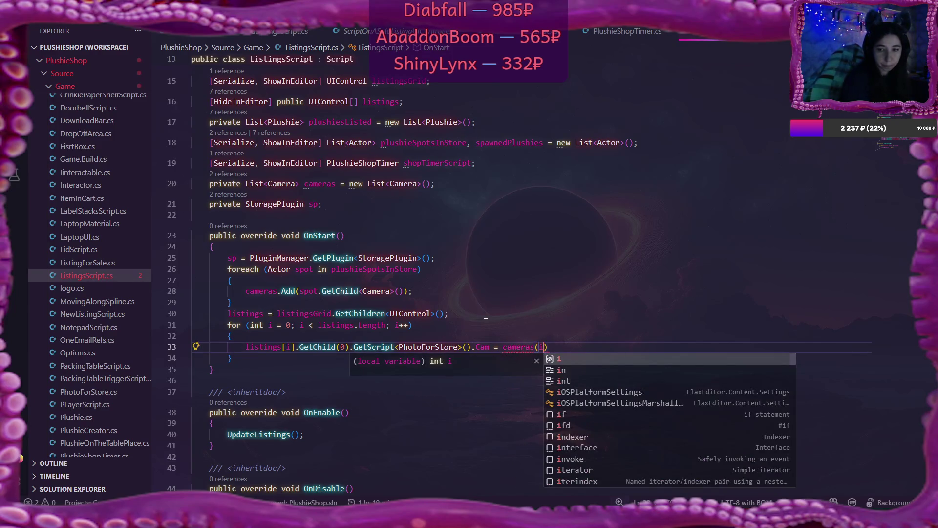
text();)
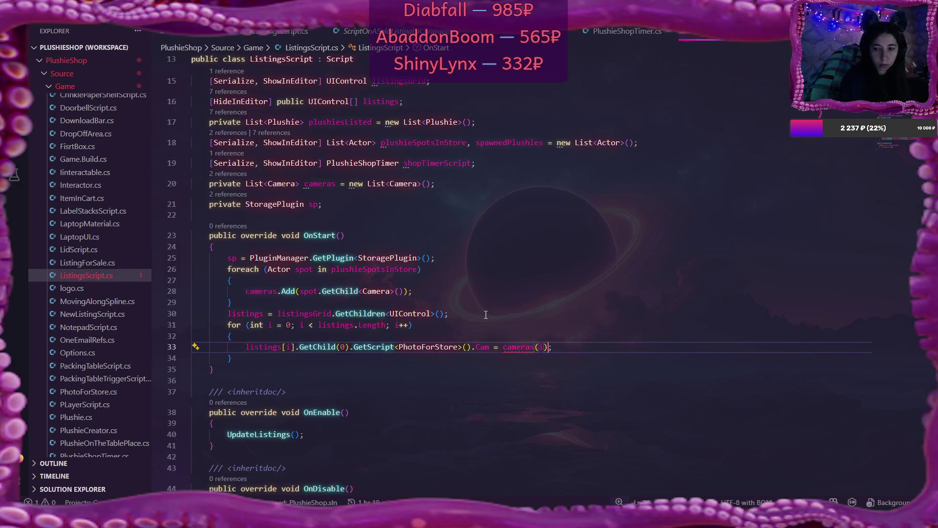
key(BackSpace)
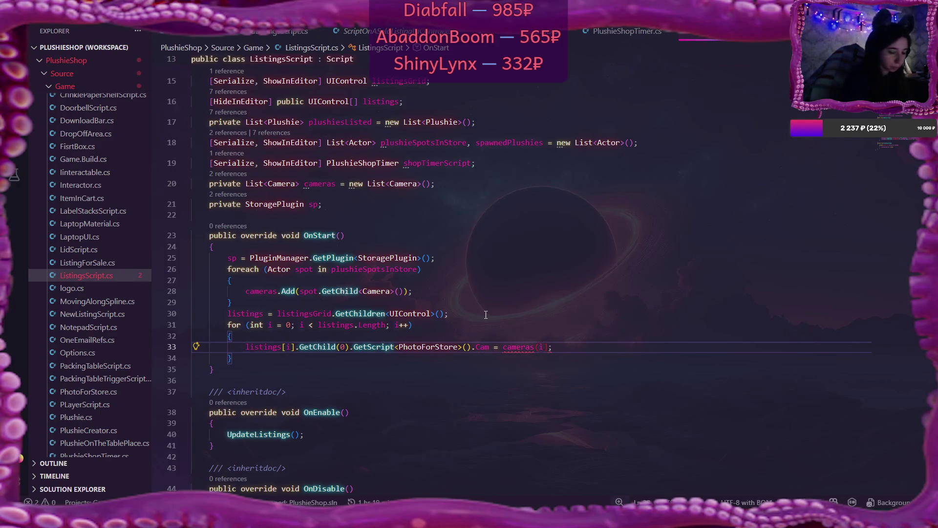
text([i)
key(Right)
key(Delete)
text(])
key(End)
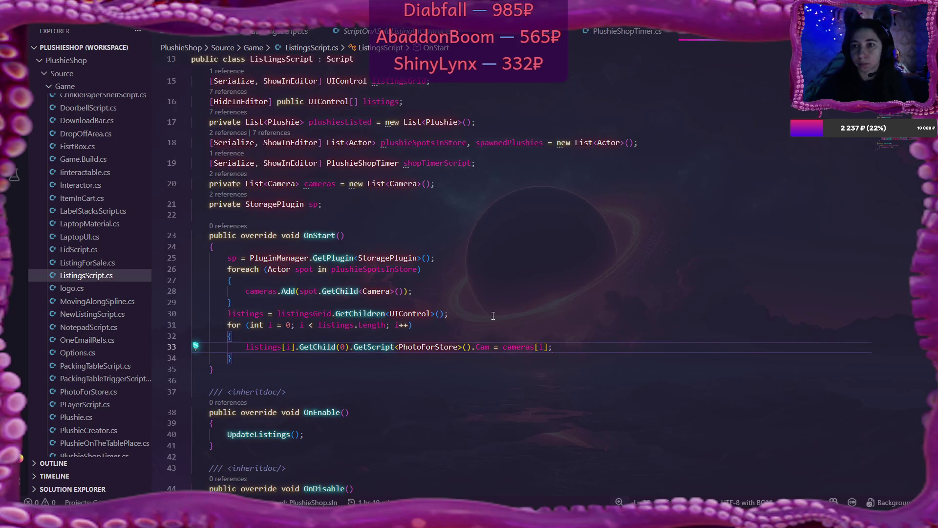
click(269, 37)
Copy the cameras List<Camera> declaration into SoldListingsScript.cs below the StoragePlugin field
scroll(497, 176, up, 5)
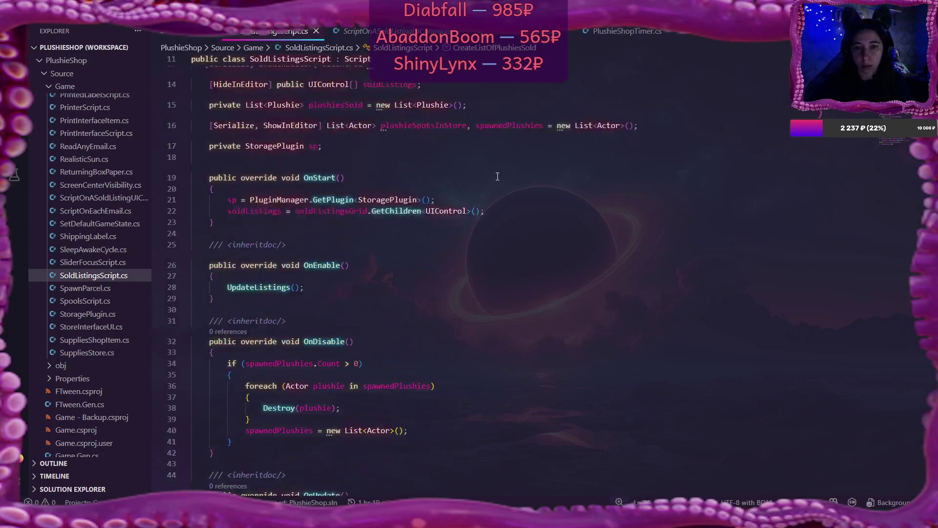
scroll(497, 176, up, 3)
scroll(498, 176, down, 5)
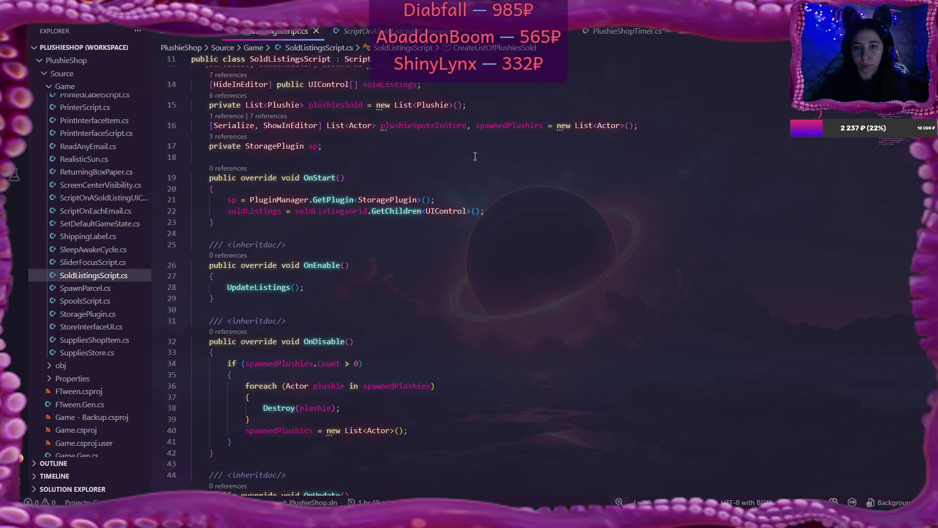
click(718, 35)
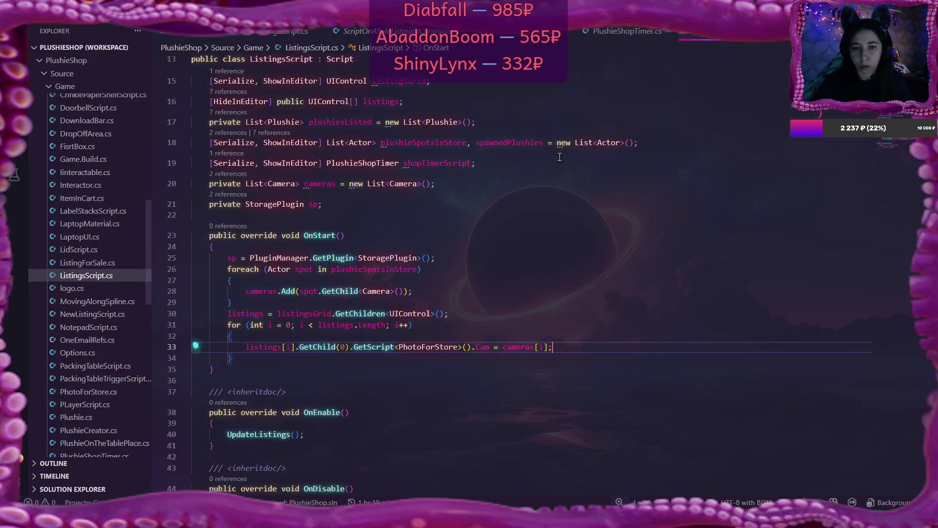
click(232, 269)
drag(242, 279, 267, 299)
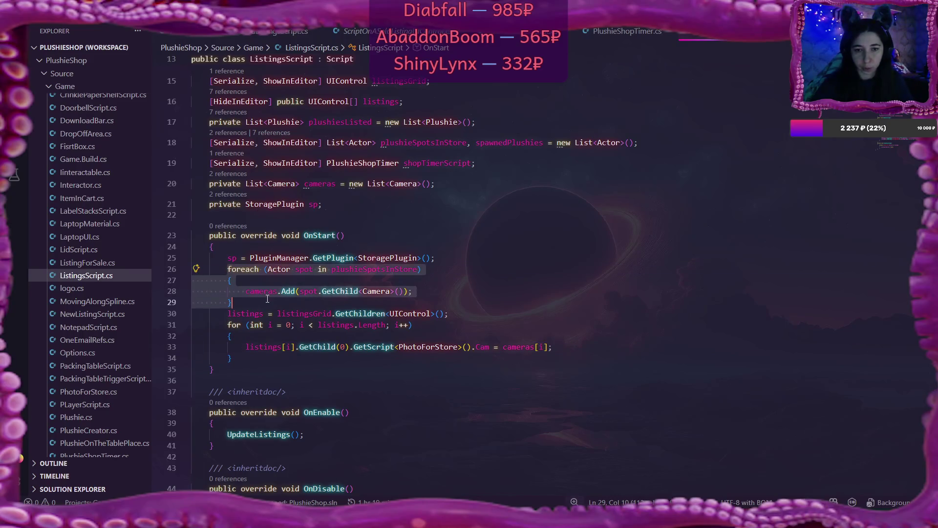
drag(209, 184, 460, 189)
key(ctrl+c)
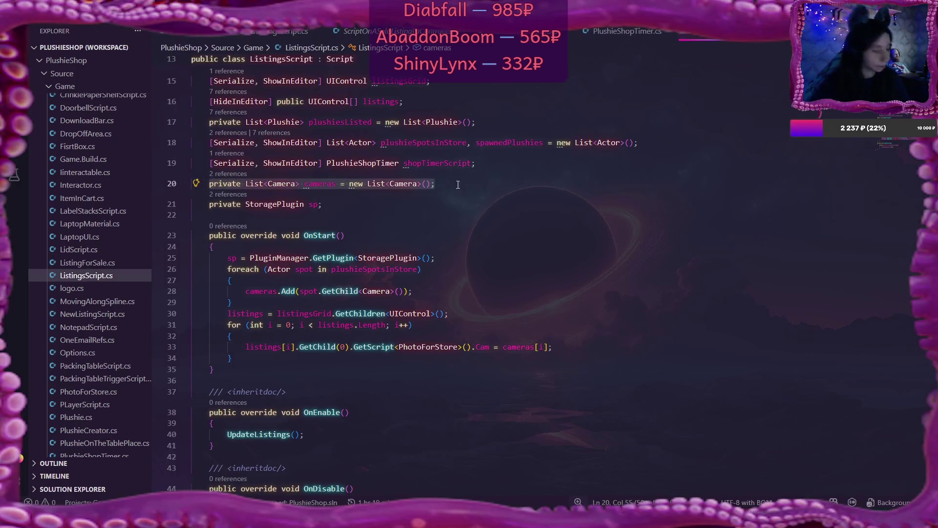
click(293, 31)
scroll(426, 166, up, 3)
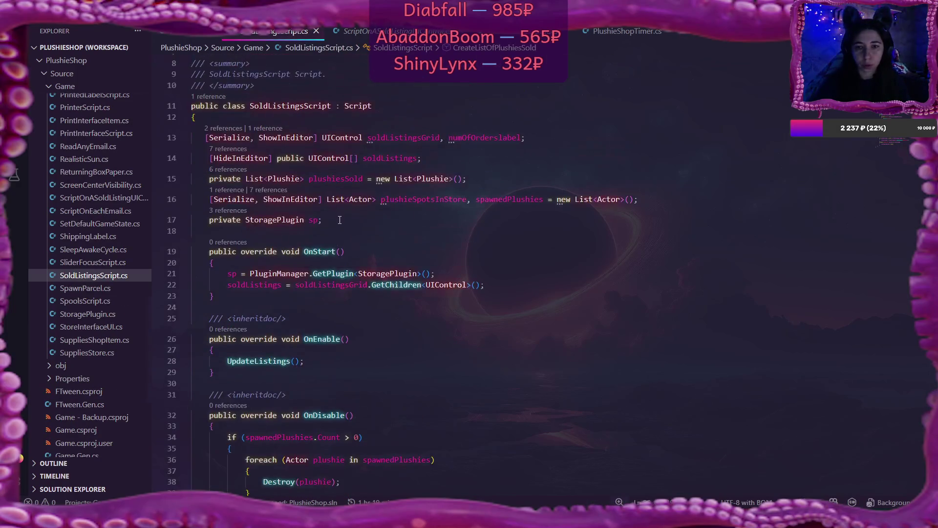
click(353, 220)
key(Return)
key(ctrl+v)
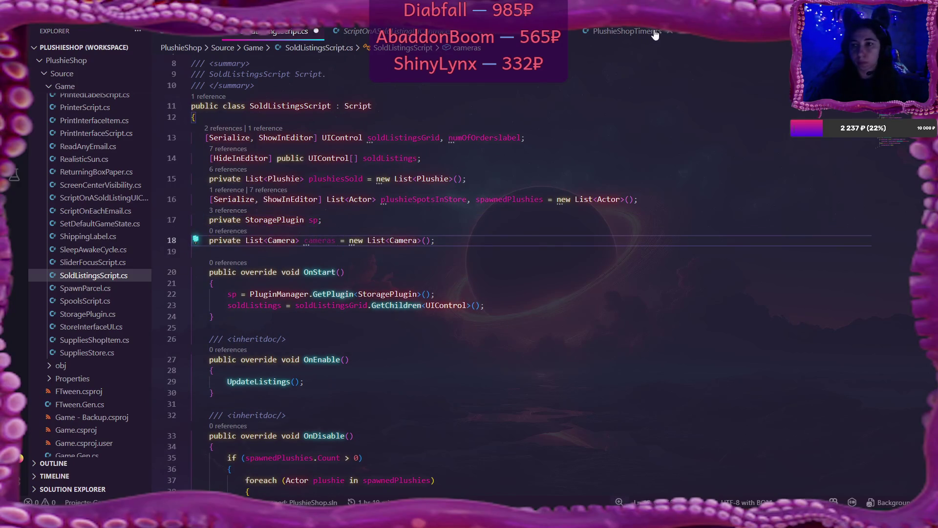
Copy the camera-collecting and listing loops from ListingsScript and prepare a new line in SoldListingsScript's OnStart
click(699, 32)
mouse_move(227, 269)
mouse_down()
mouse_move(234, 283)
mouse_move(337, 325)
mouse_move(341, 356)
mouse_up()
key(ctrl+c)
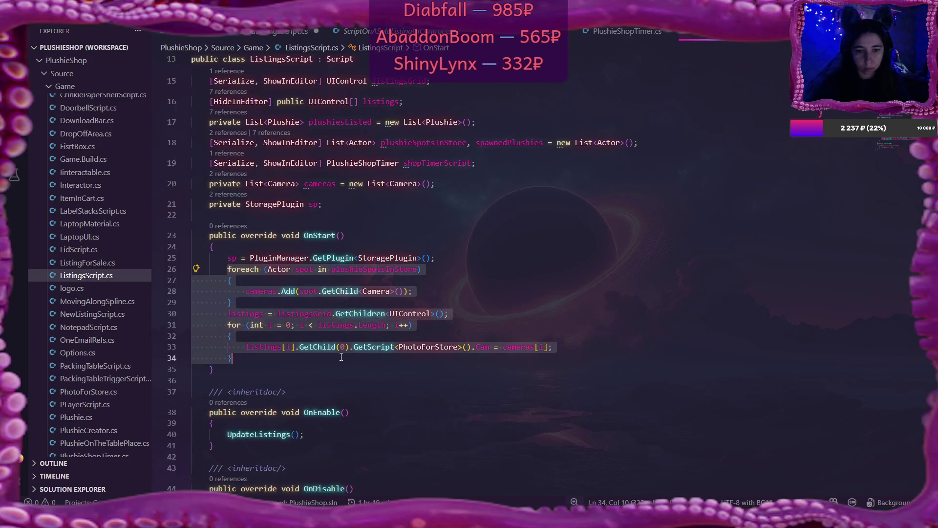
click(254, 31)
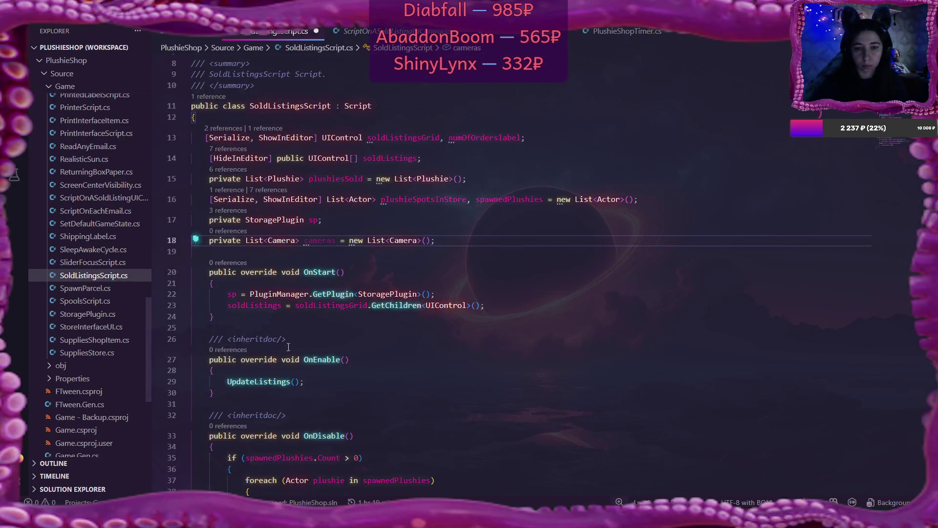
click(504, 306)
key(Return)
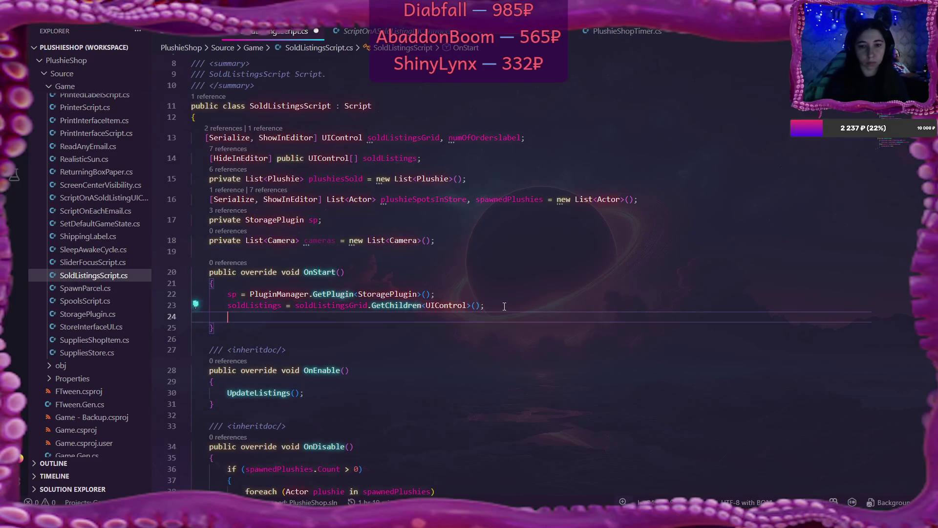
Paste both loops into OnStart, rename listings to soldListings on line 28, and remove the listingsGrid line
key(ctrl+v)
scroll(398, 316, down, 2)
click(263, 256)
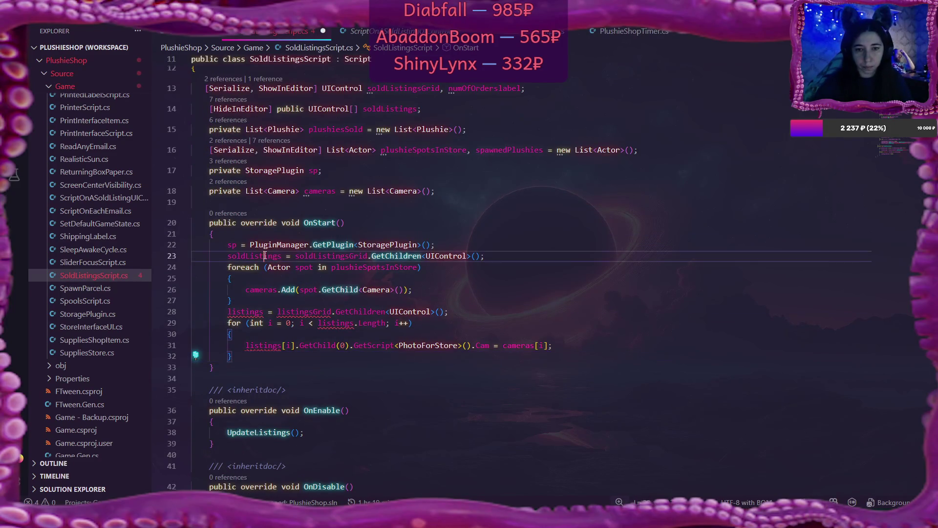
double_click(250, 313)
text(soldListings)
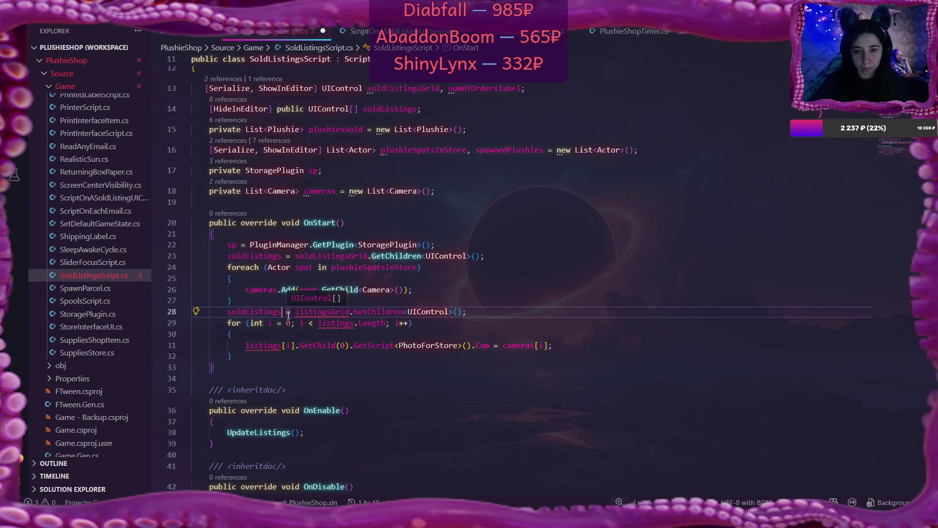
mouse_move(329, 312)
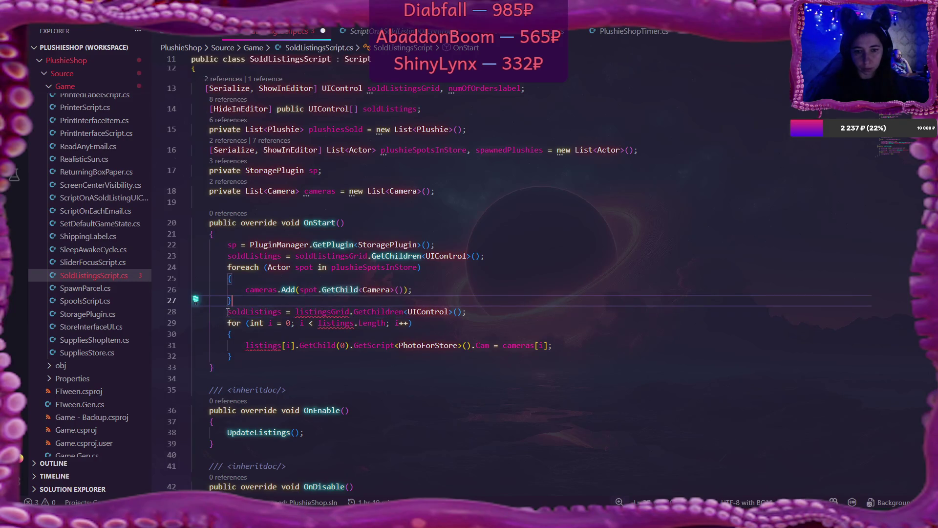
drag(227, 311, 499, 312)
key(BackSpace)
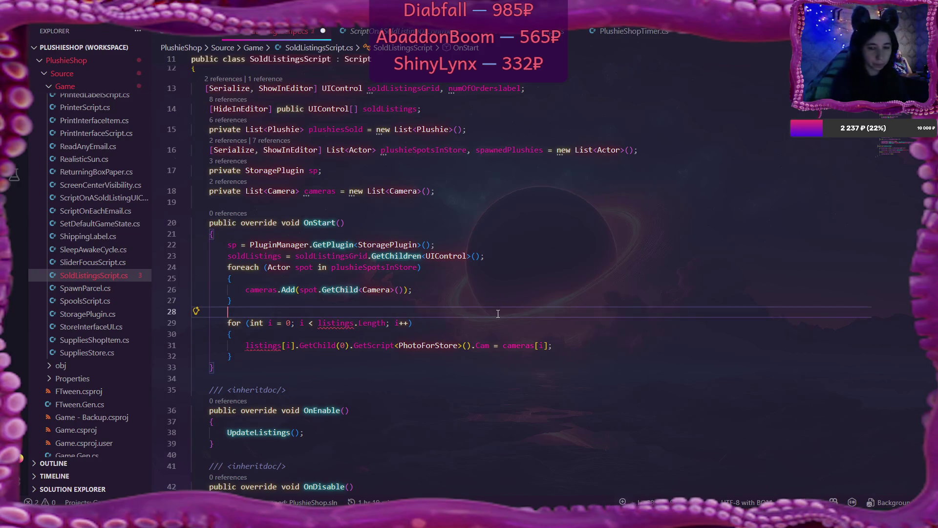
Rename the remaining listings references in the for loop to soldListings and remove the blank line
double_click(335, 322)
text(soldListings)
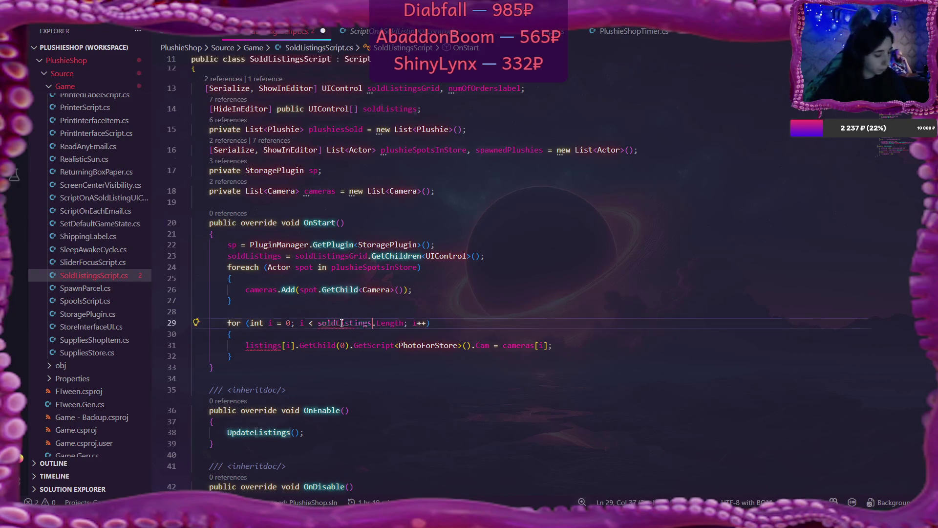
double_click(268, 345)
text(soldListings)
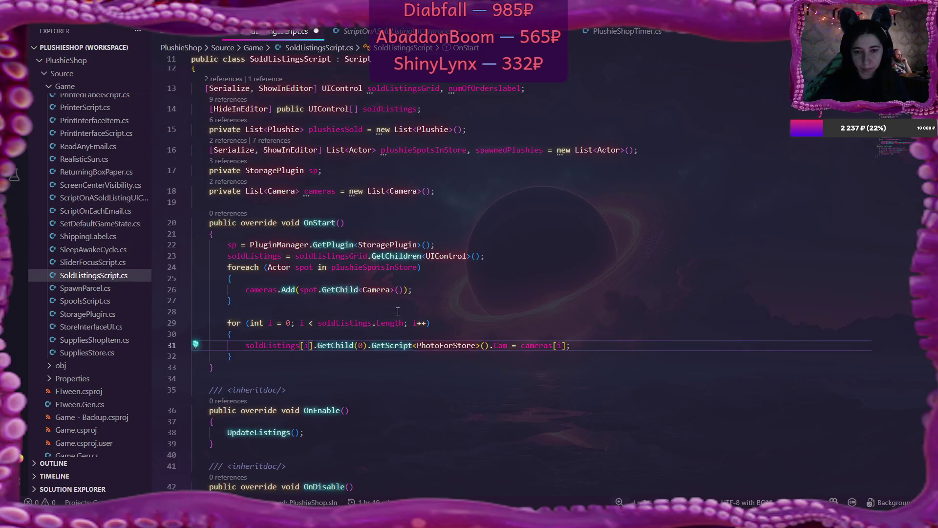
click(264, 301)
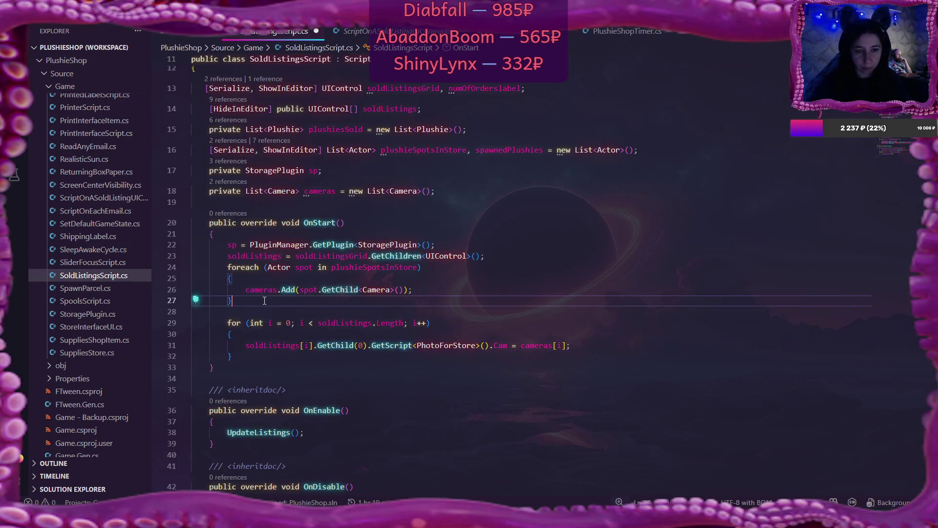
key(Delete)
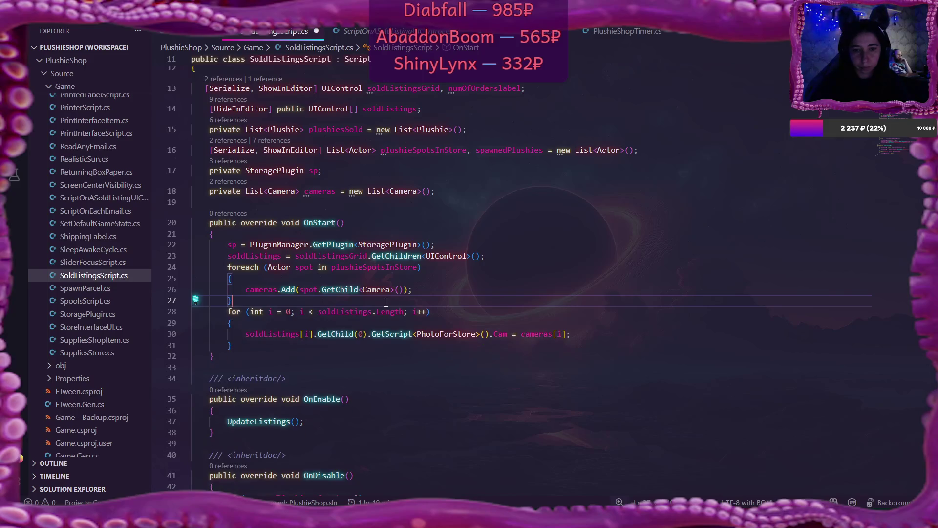
click(622, 334)
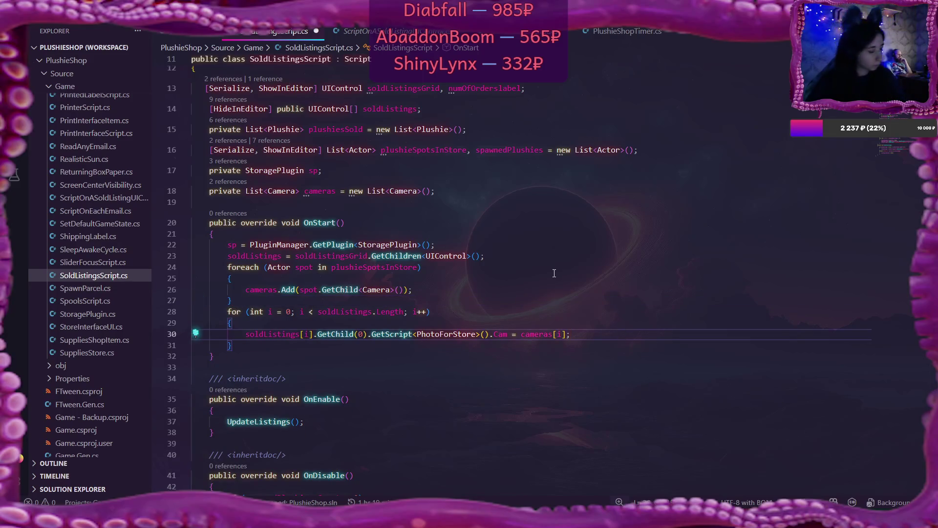
key(alt+Tab)
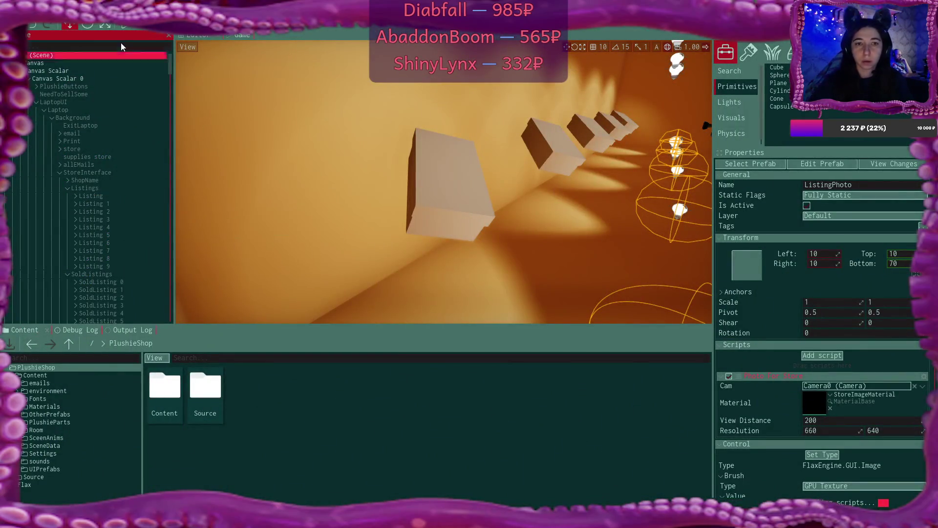
Select ListingPhoto under Listing 4 in the Scene tree, then show the Game view and Output Log
click(76, 196)
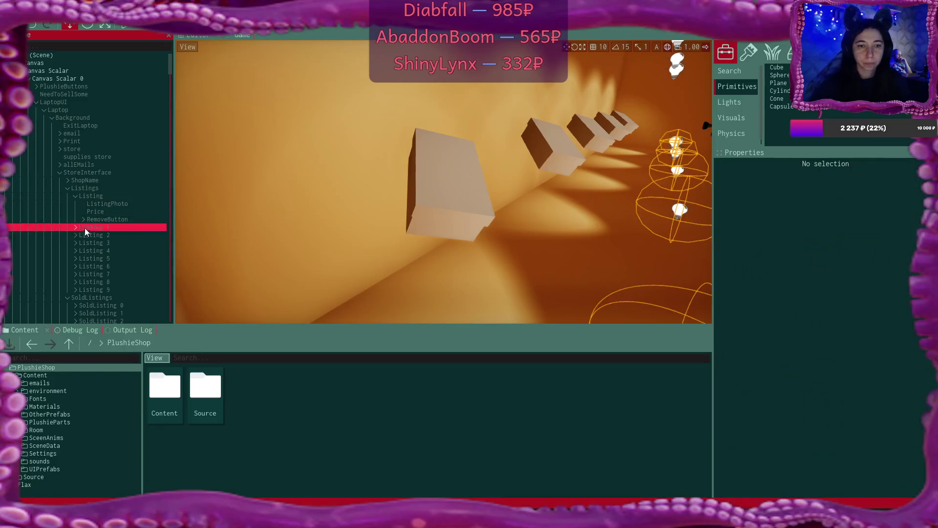
click(75, 249)
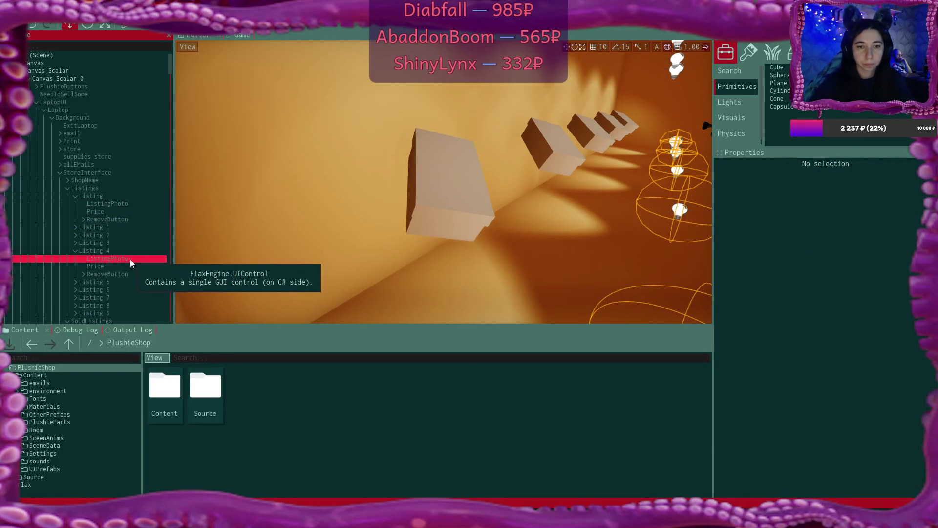
click(130, 259)
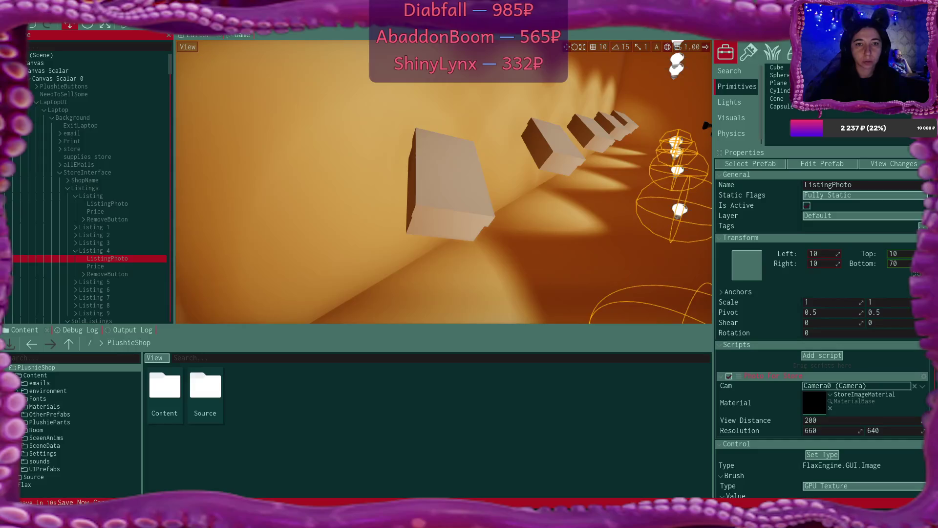
key(F5)
click(129, 333)
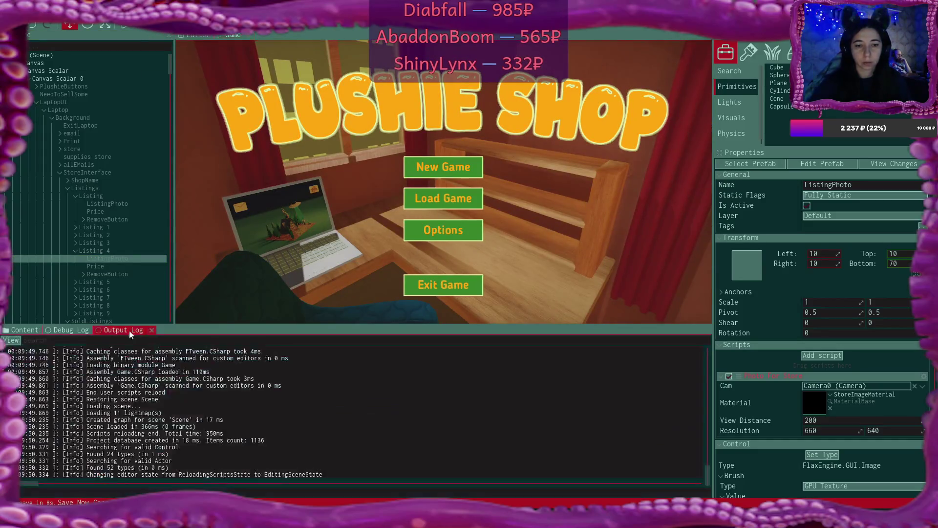
Enter Play mode, start a new game in an empty slot, and walk up to the laptop
click(125, 25)
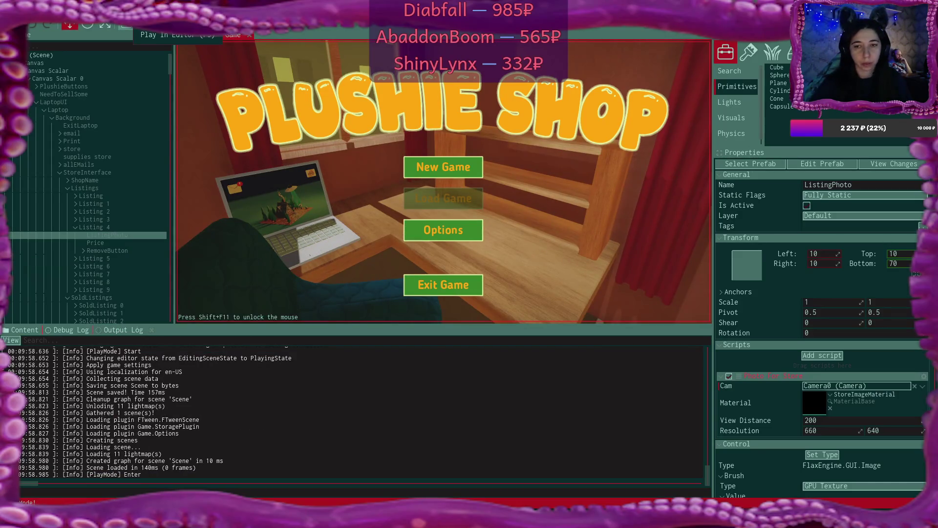
click(469, 171)
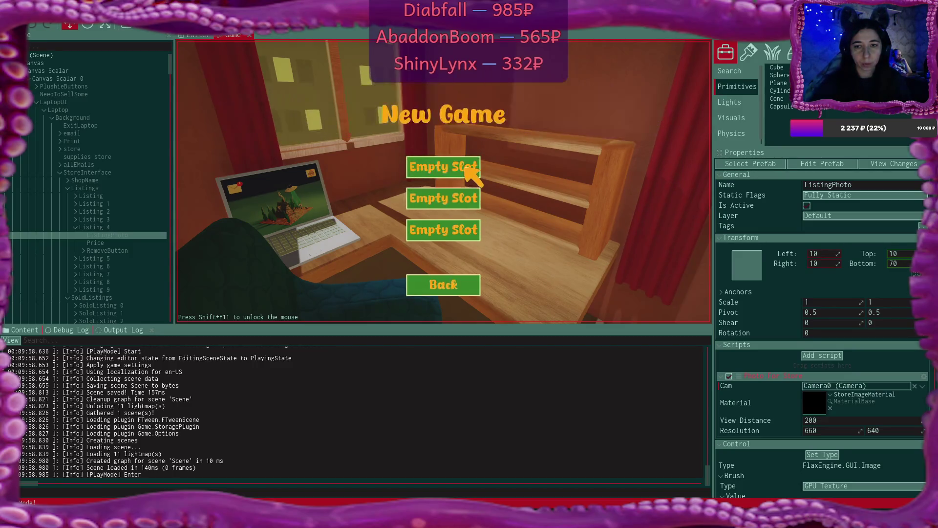
click(465, 167)
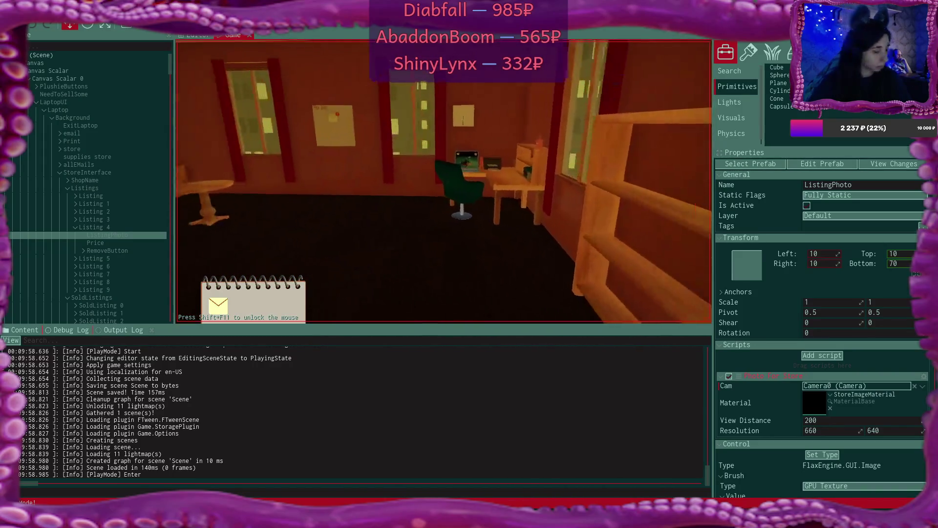
key(w)
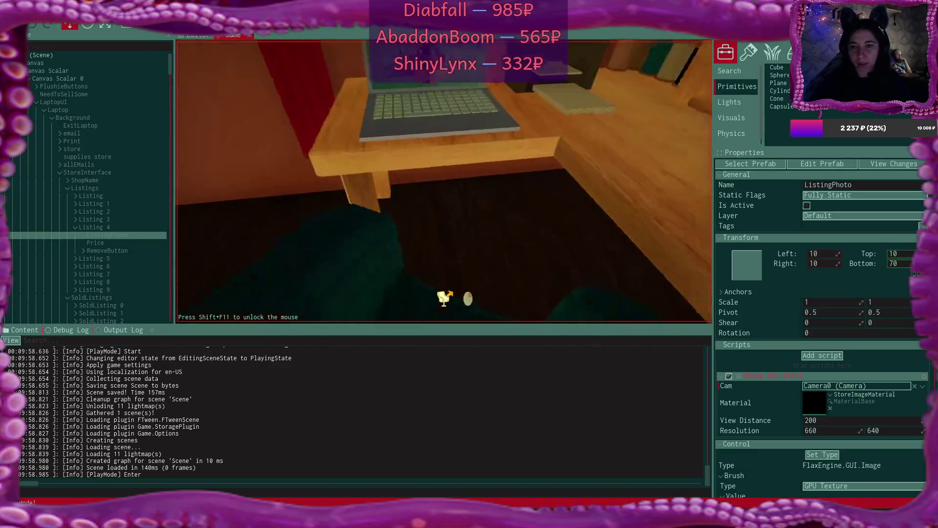
click(444, 180)
Open the first Bmail e-mail and follow its link to unlock the supplies store
click(252, 84)
click(391, 122)
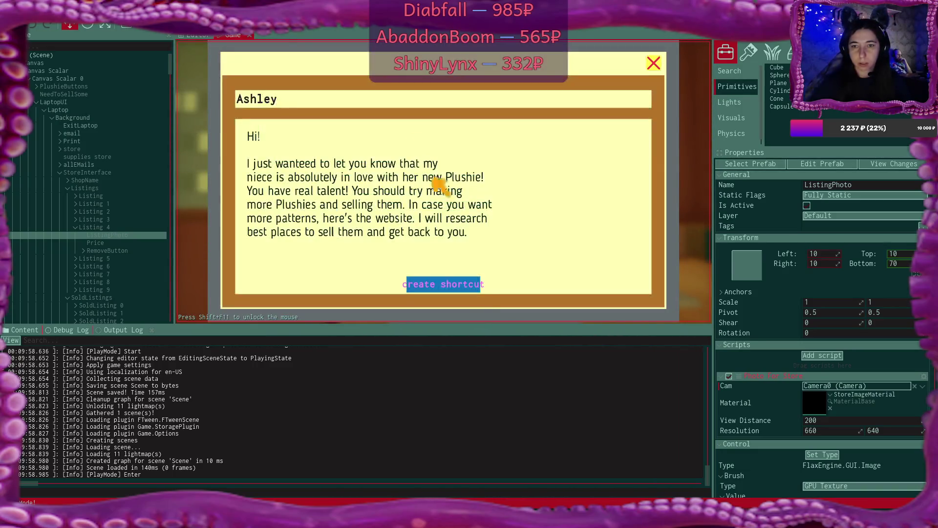
click(472, 287)
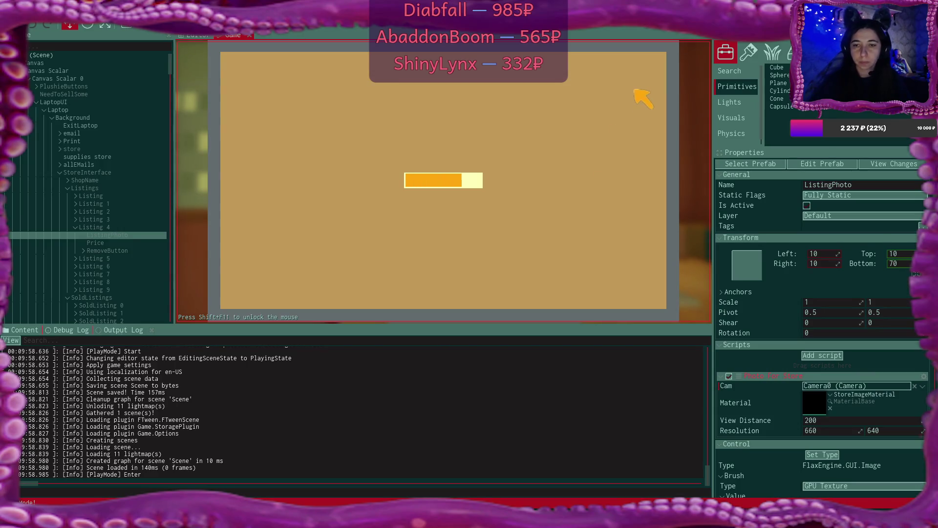
click(653, 62)
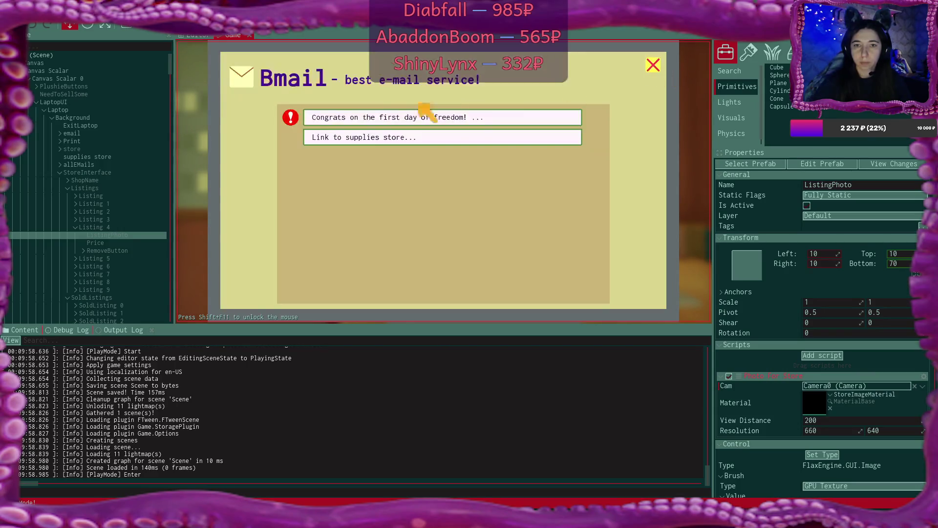
click(383, 119)
click(653, 64)
click(655, 65)
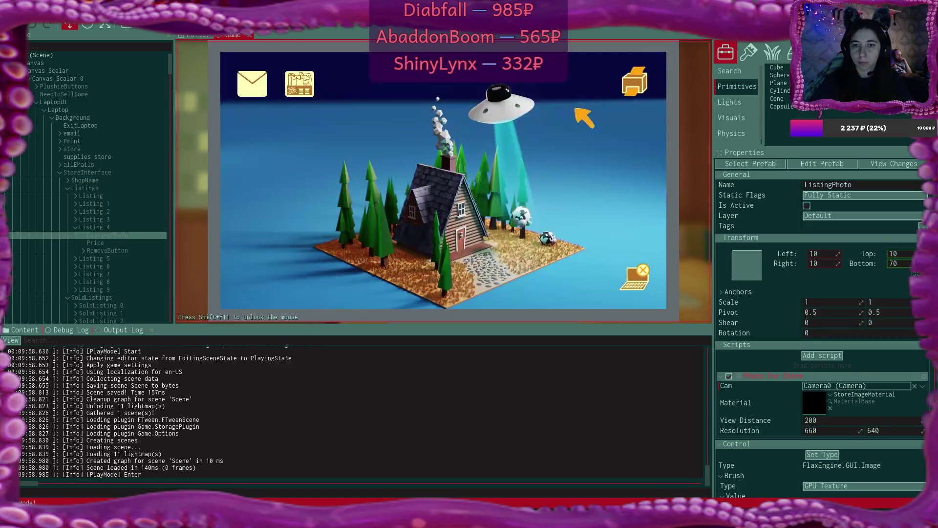
Add two $15 fabric rolls and two $10 boxes to the store cart and review it
click(306, 88)
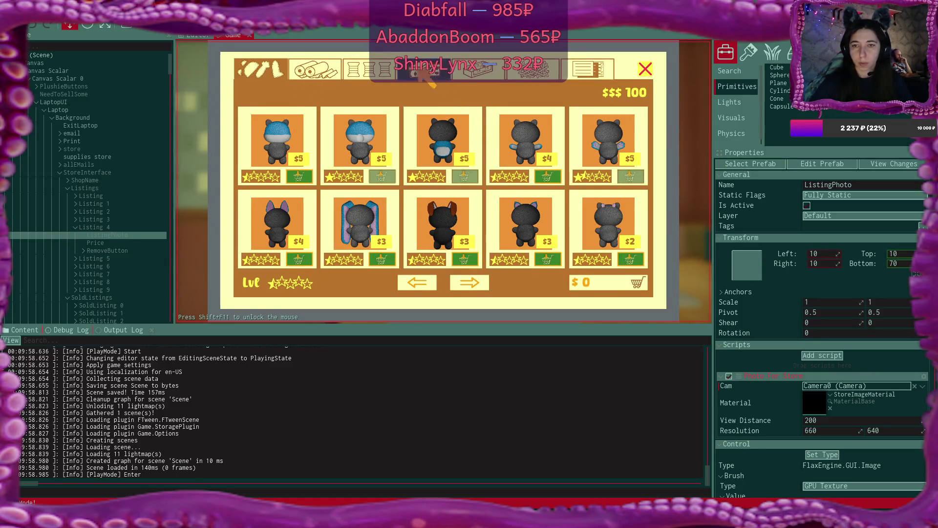
click(315, 69)
click(634, 177)
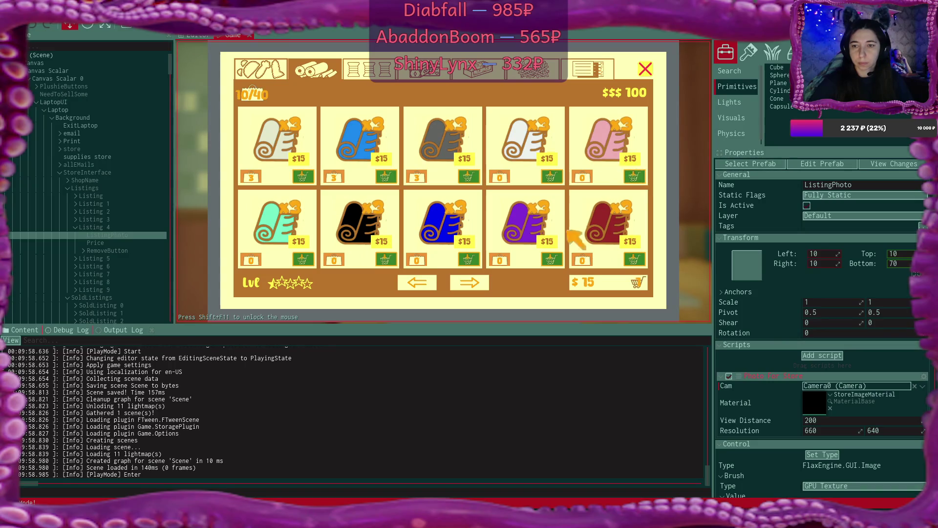
click(303, 258)
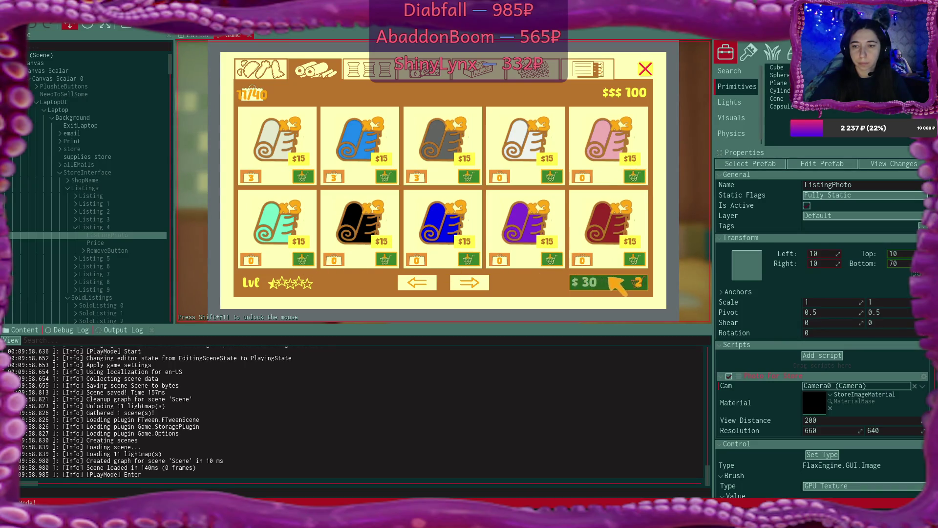
click(443, 70)
click(468, 176)
click(385, 176)
click(636, 279)
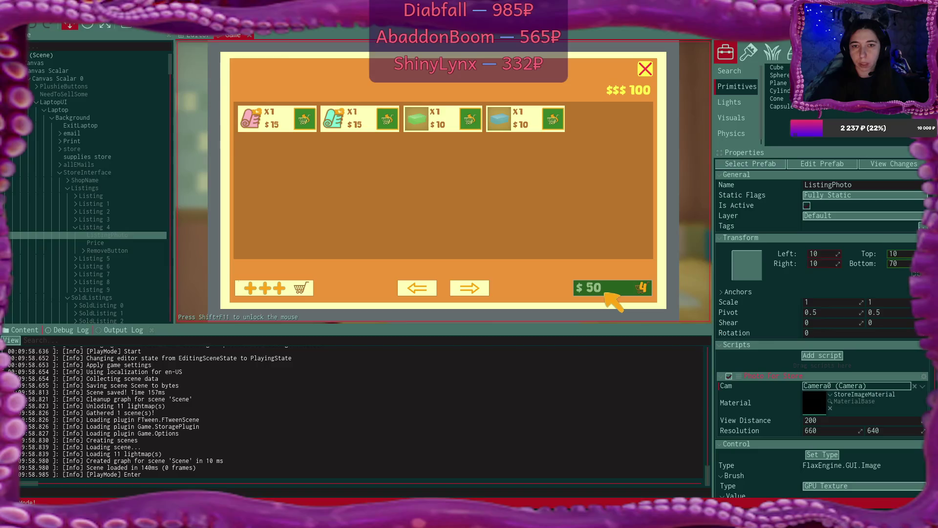
Buy the $50 cart of supplies and name the shop 'Shop'
click(605, 293)
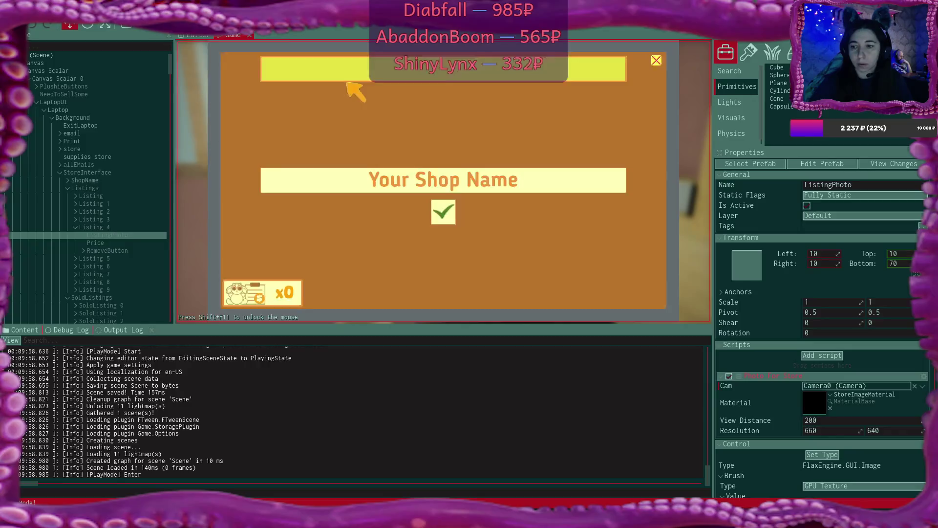
click(457, 175)
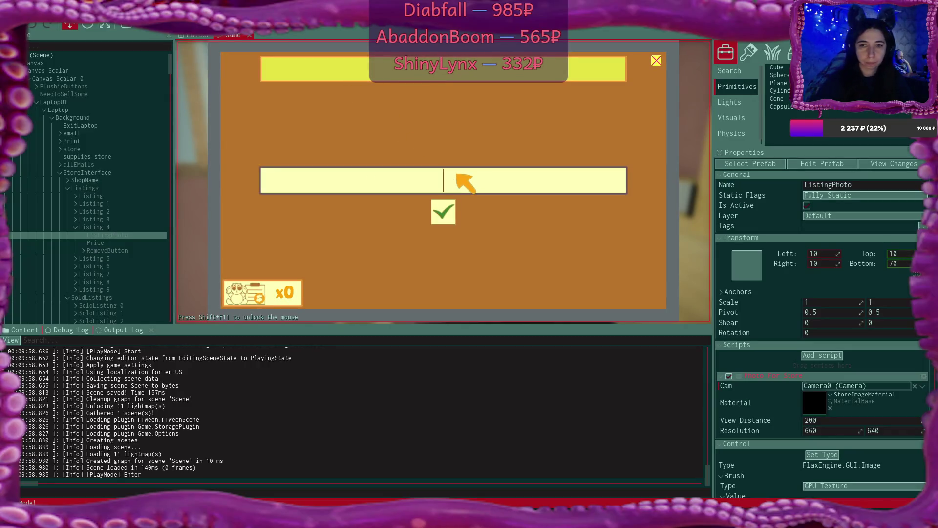
text(Shop)
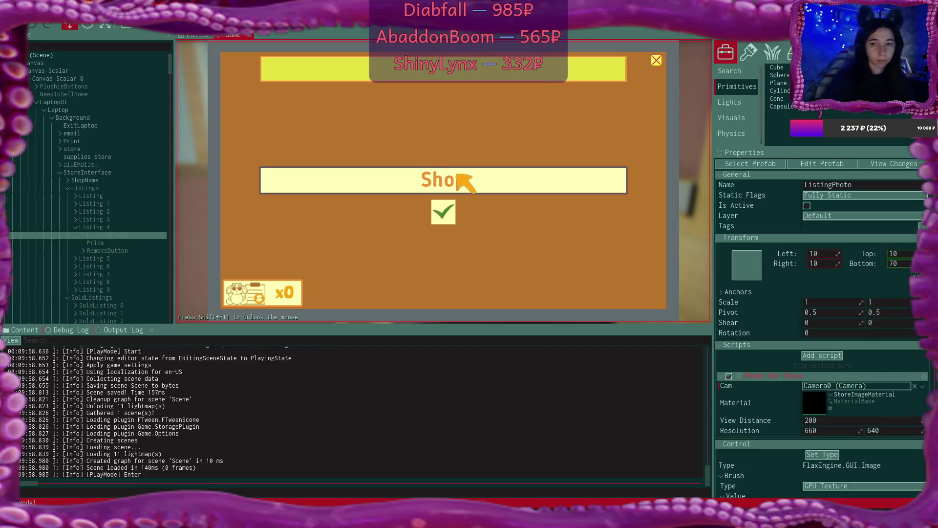
click(444, 212)
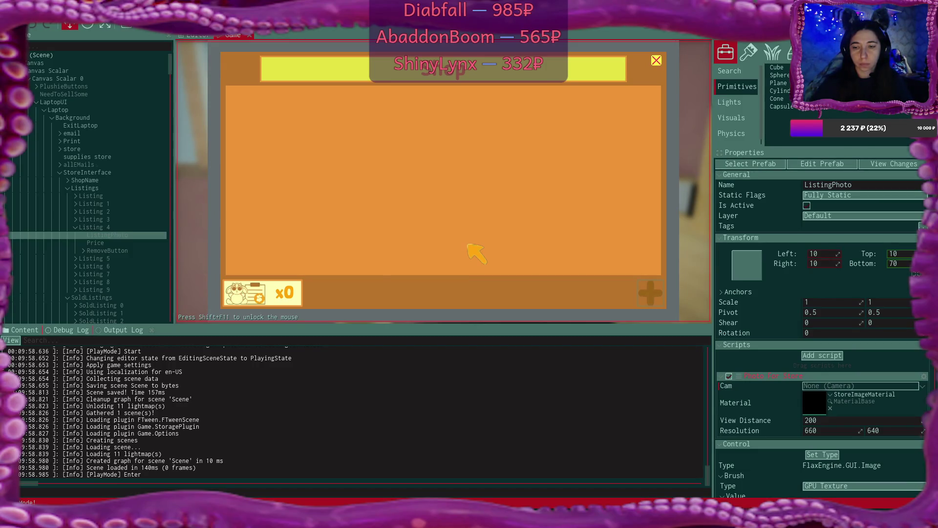
Check the Debug Log for errors, then return to the Output Log
click(72, 330)
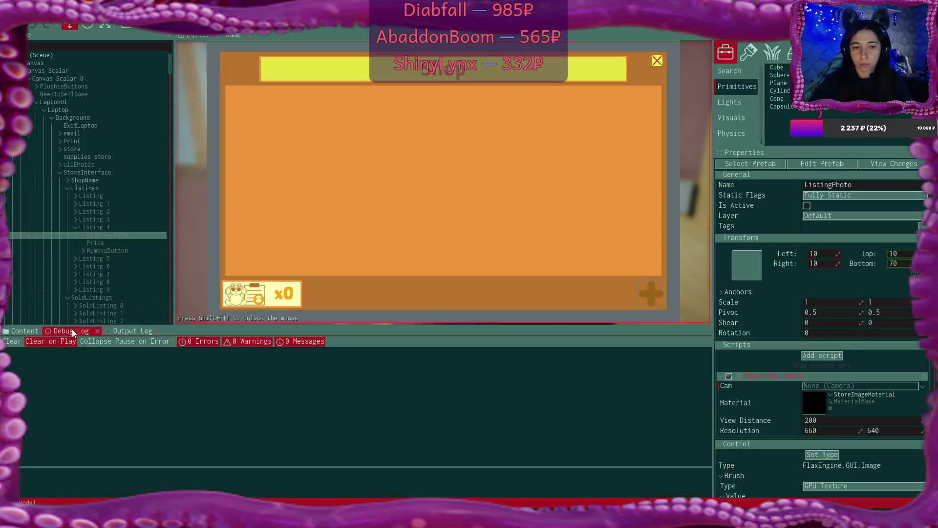
click(123, 331)
scroll(222, 418, up, 3)
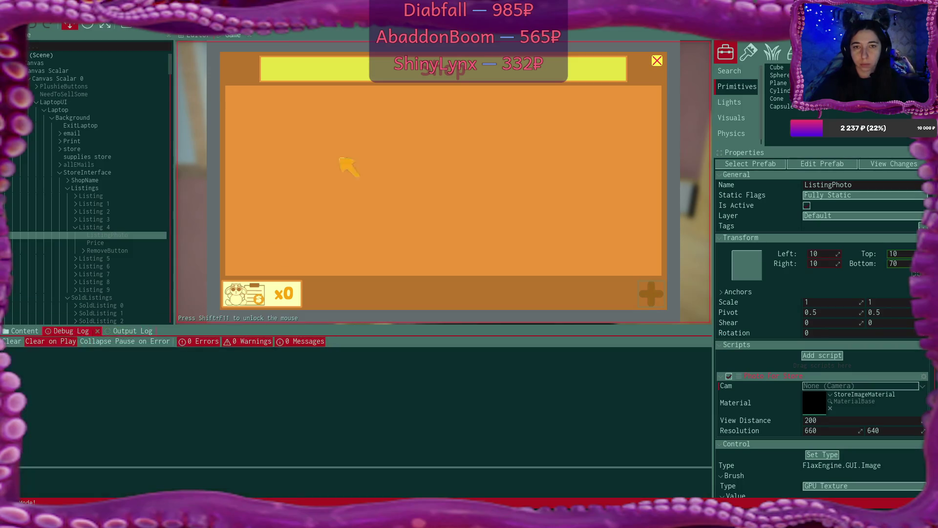
Close the shop, leave the laptop, and place the plush bear on the shelf
click(657, 61)
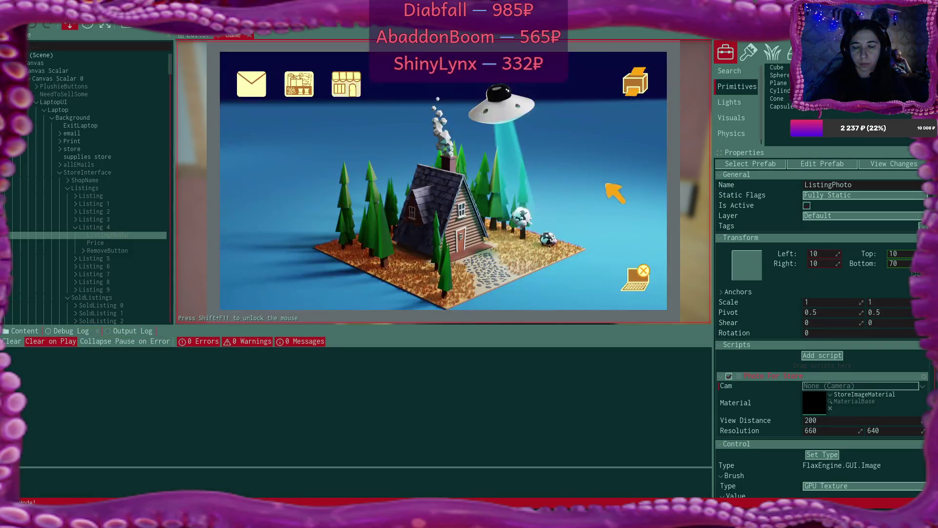
click(635, 274)
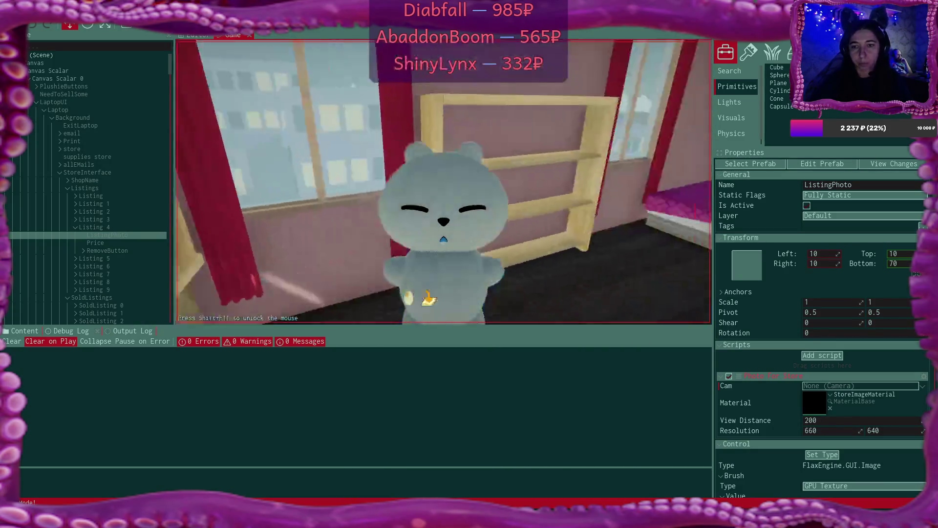
key(e)
key(e)
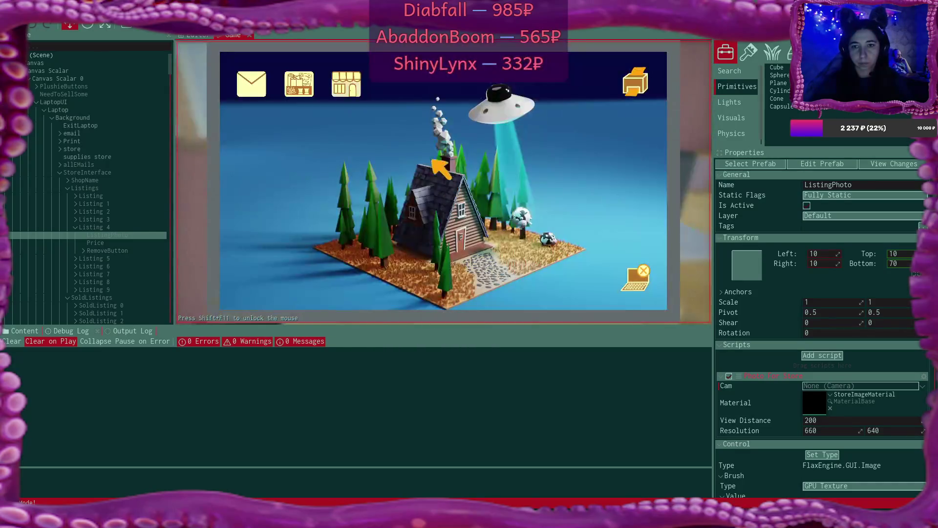
Create a $25 plushie listing in the laptop shop
click(348, 80)
click(653, 292)
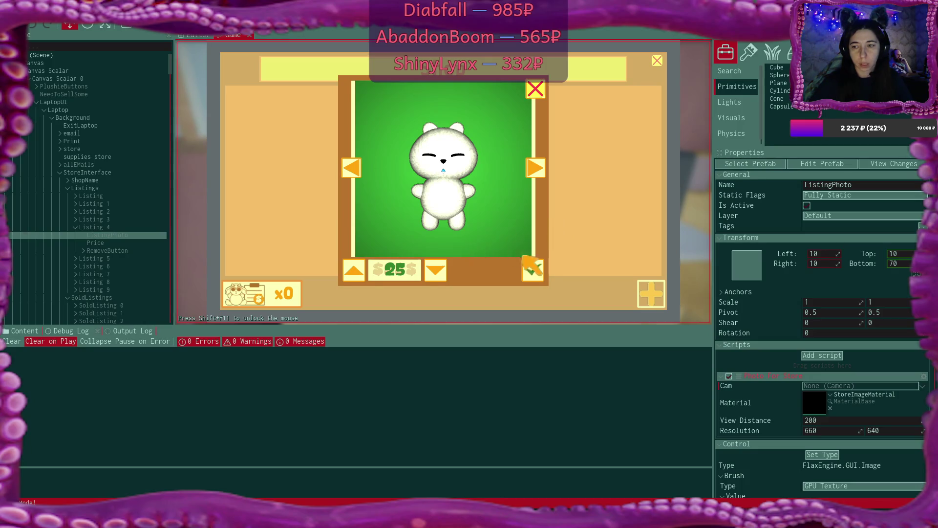
click(532, 269)
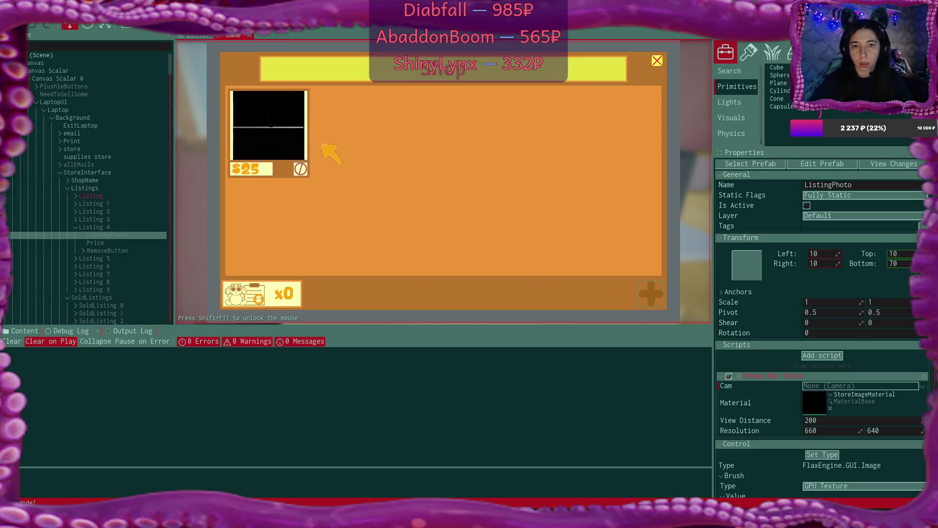
Inspect the first Listing's ListingPhoto in the Scene tree and stop Play mode
click(75, 196)
click(104, 204)
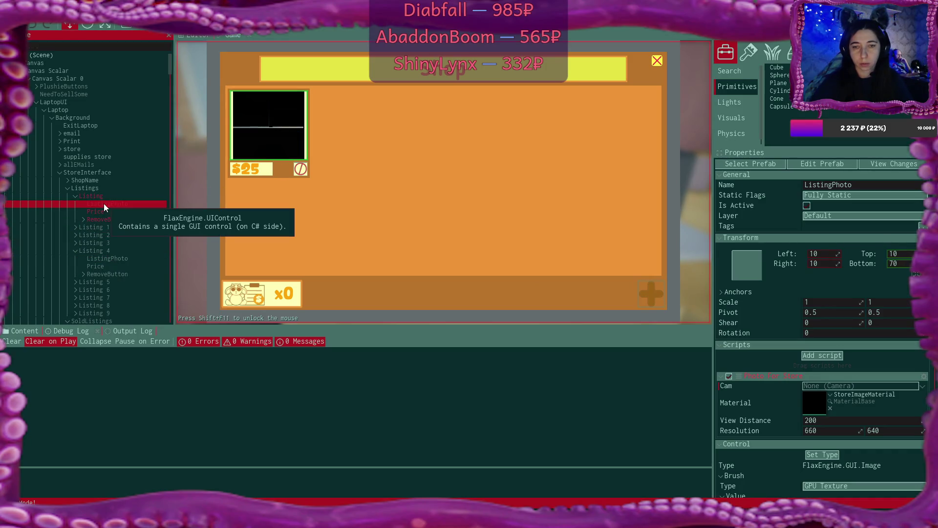
key(F5)
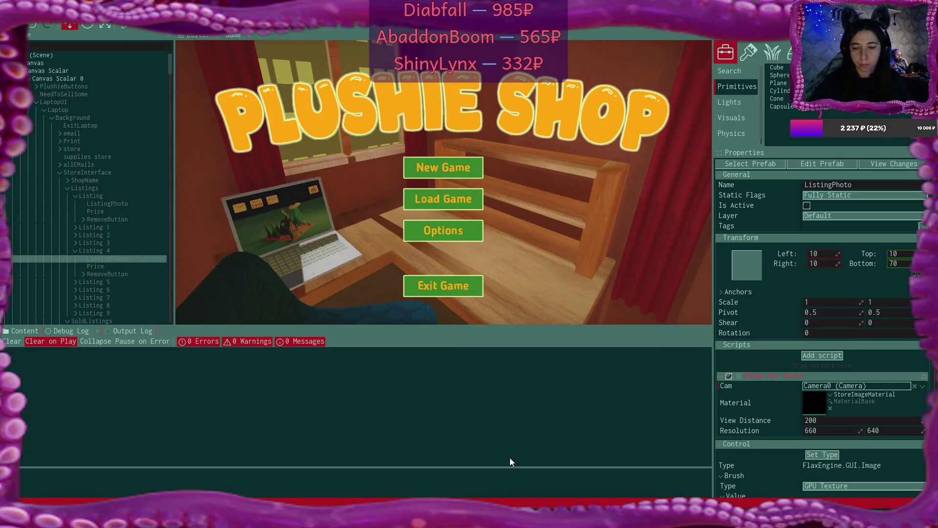
key(alt+Tab)
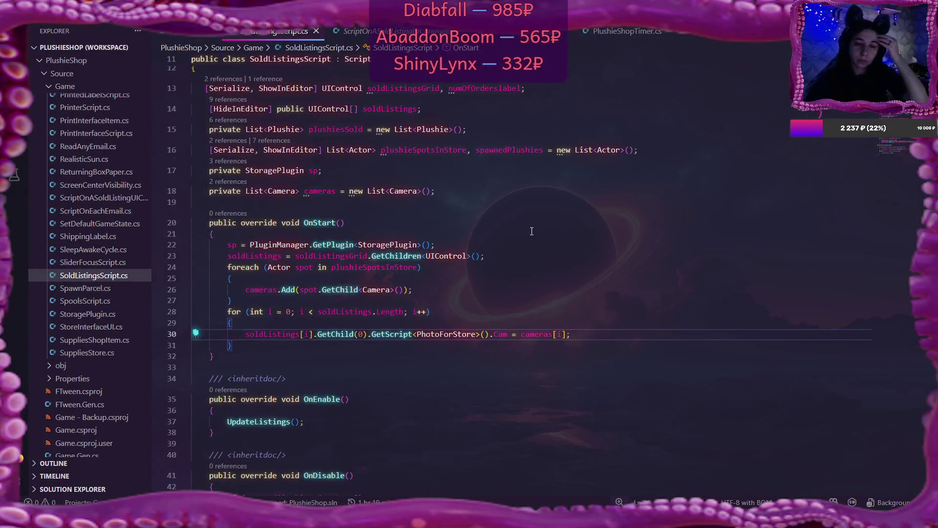
In SoldListingsScript.cs, replace GetChild<Camera>() on line 26 with GetChild(2)
scroll(471, 276, down, 2)
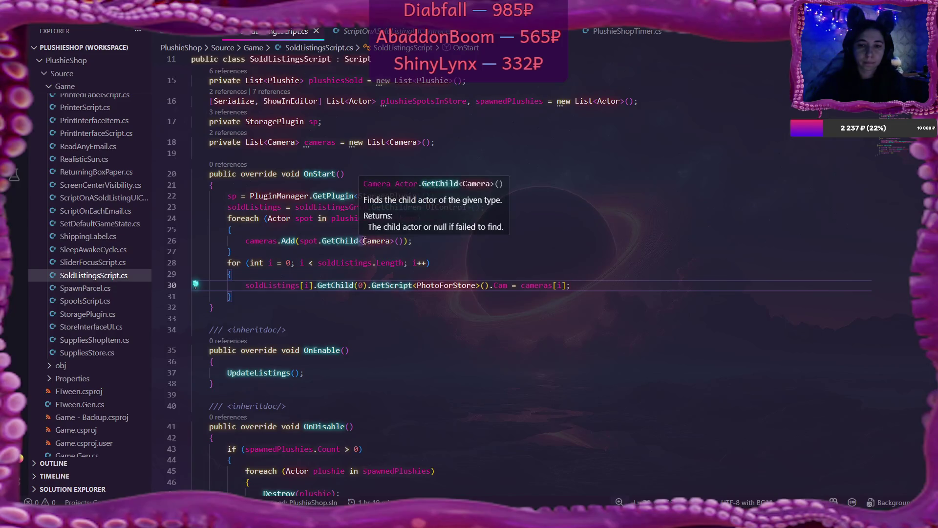
click(391, 240)
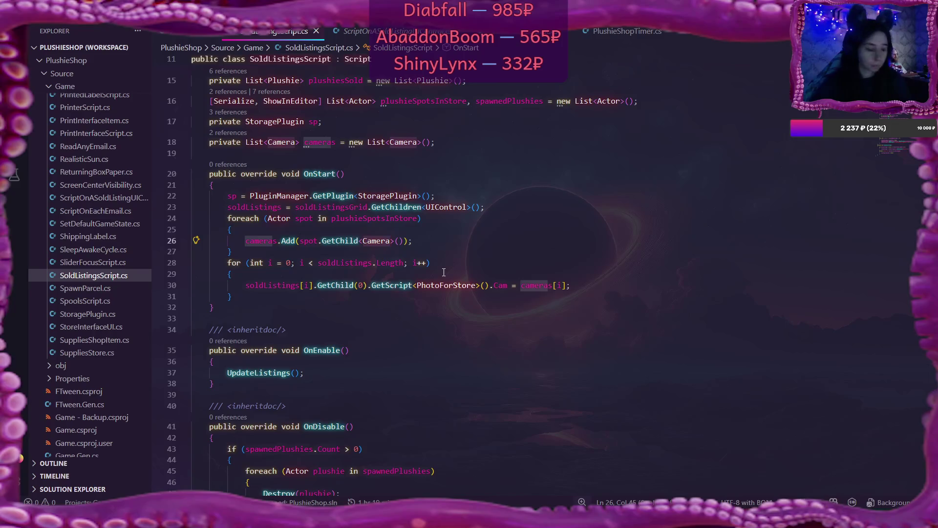
key(ctrl+BackSpace)
text(2)
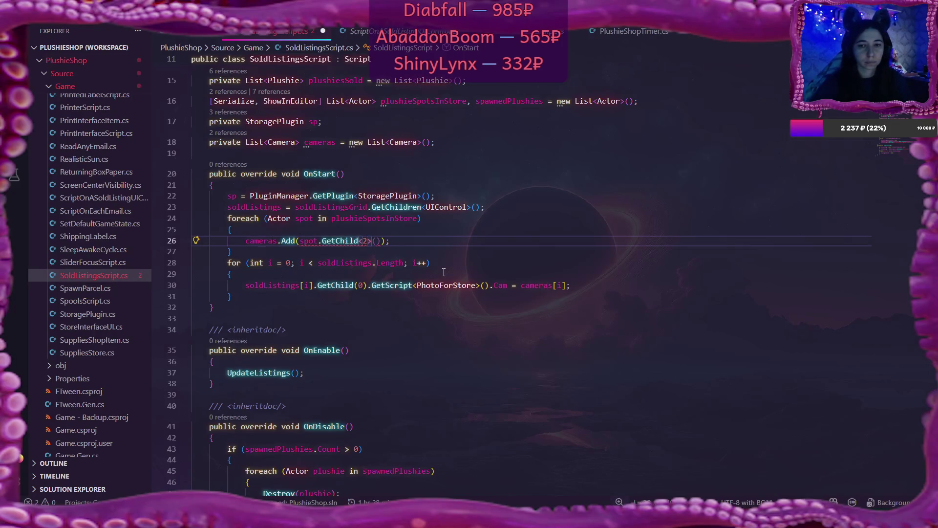
key(BackSpace)
key(BackSpace)
key(Delete)
key(Right)
text(2)
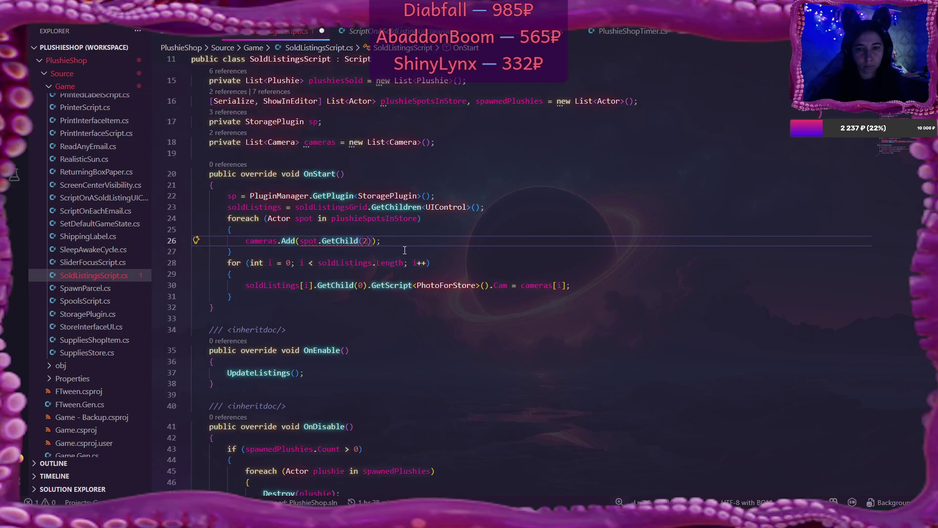
Change the cameras list on line 18 from a Camera list to an Actor list
double_click(284, 142)
text(Actor)
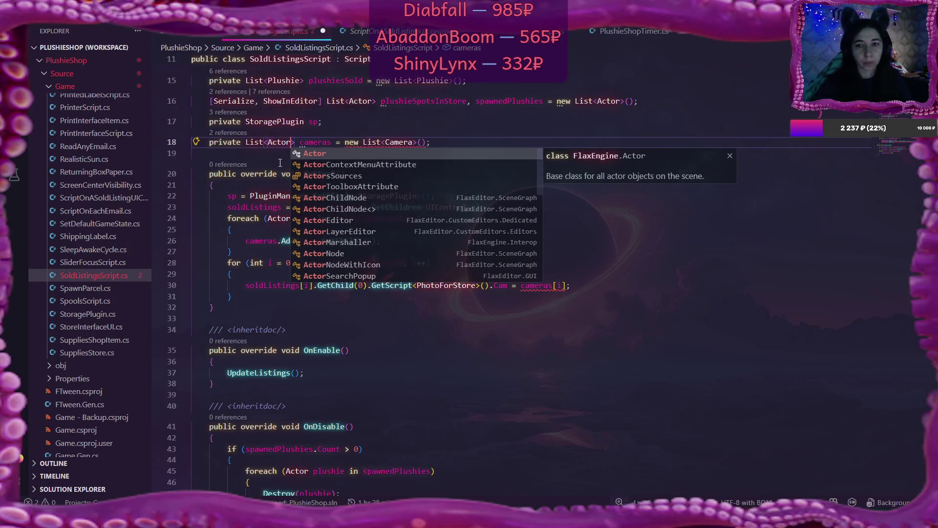
click(412, 142)
double_click(399, 141)
text(Actor)
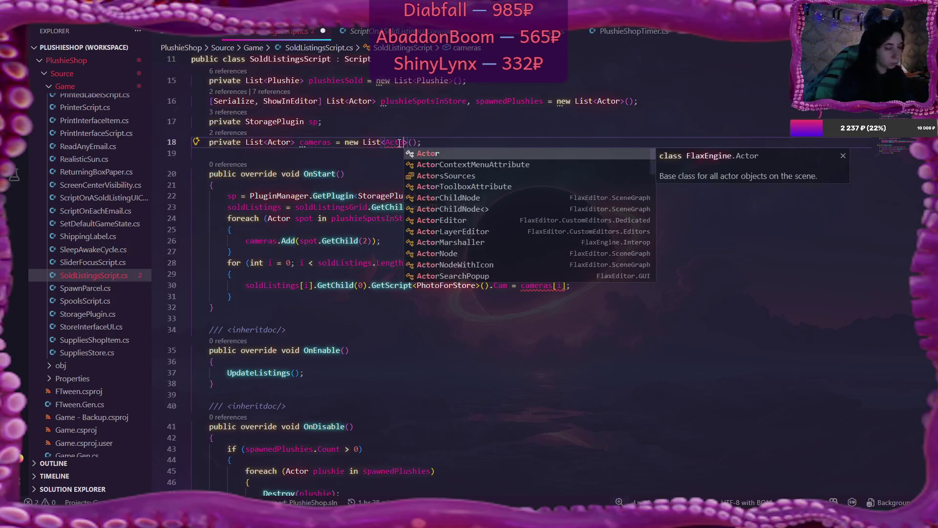
click(387, 177)
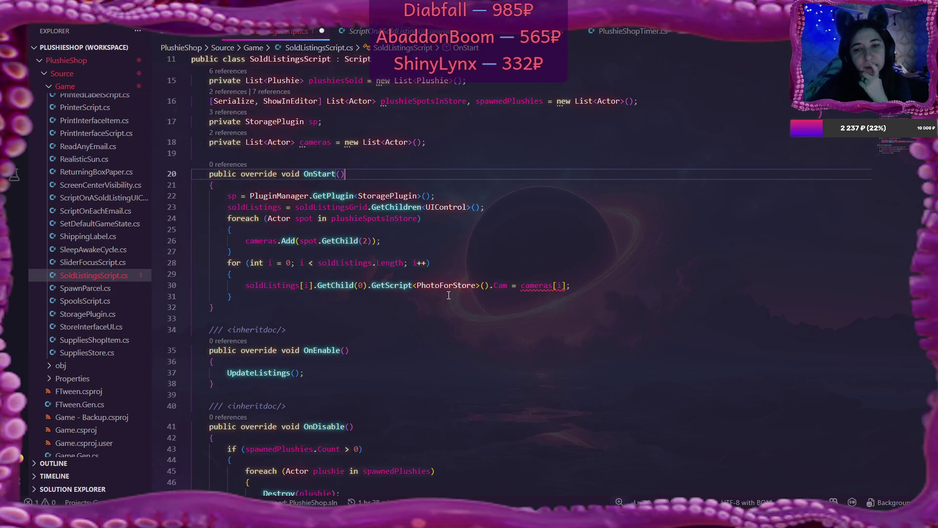
Cast line 30's camera assignment with .As<Camera>() and open ListingsScript.cs
click(569, 288)
text(.As)
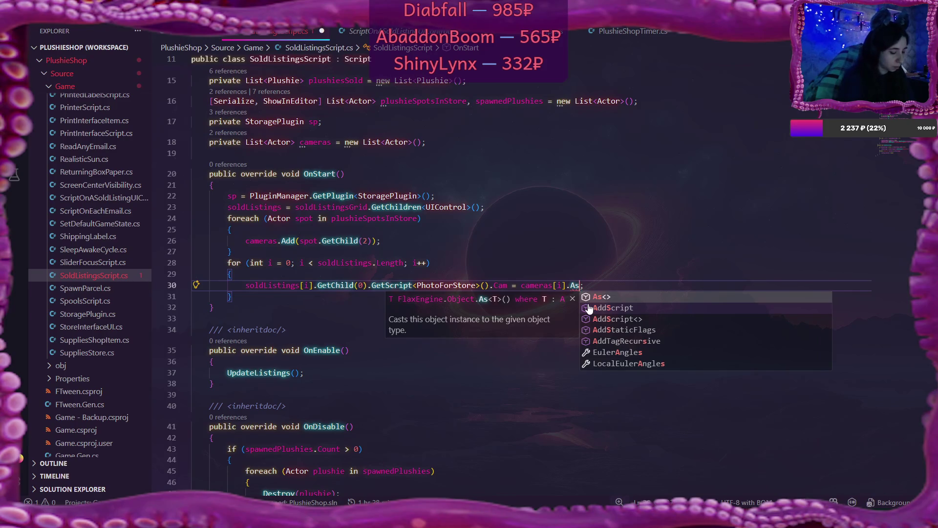
text(<Camera)
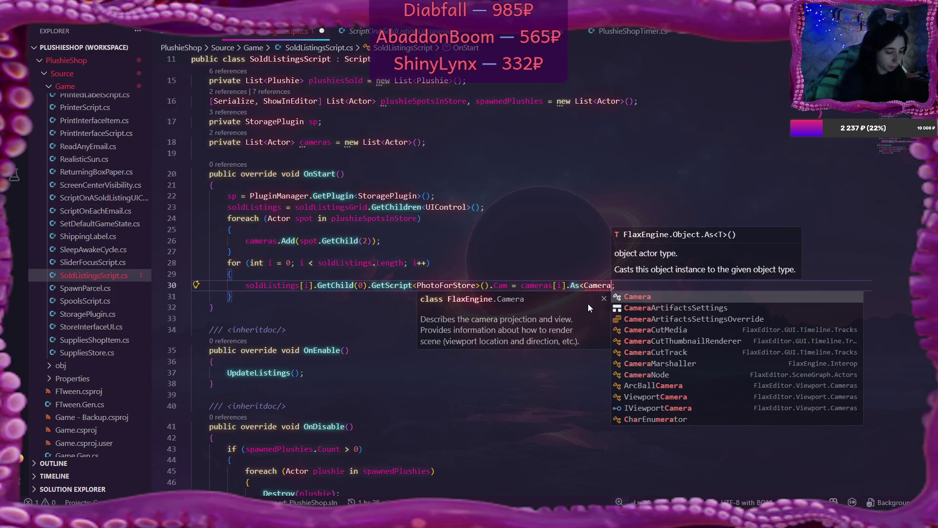
text(>())
click(654, 290)
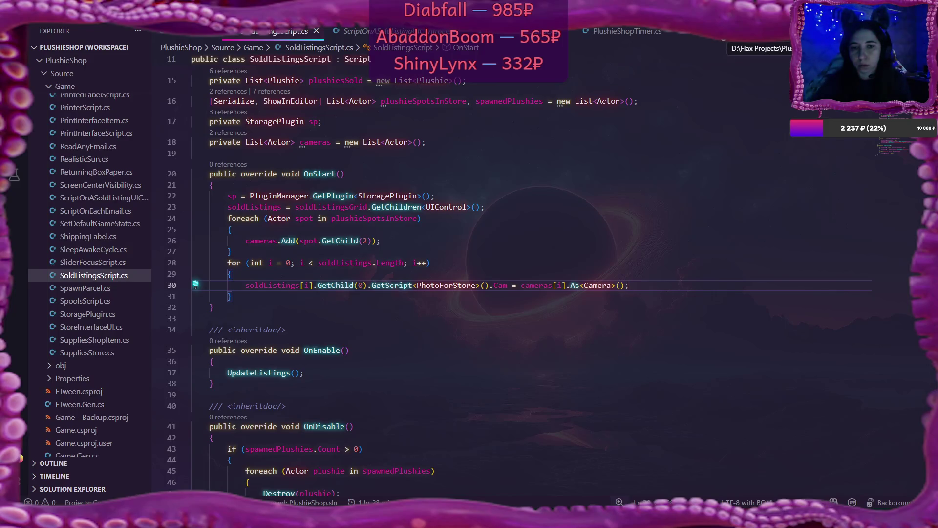
click(723, 31)
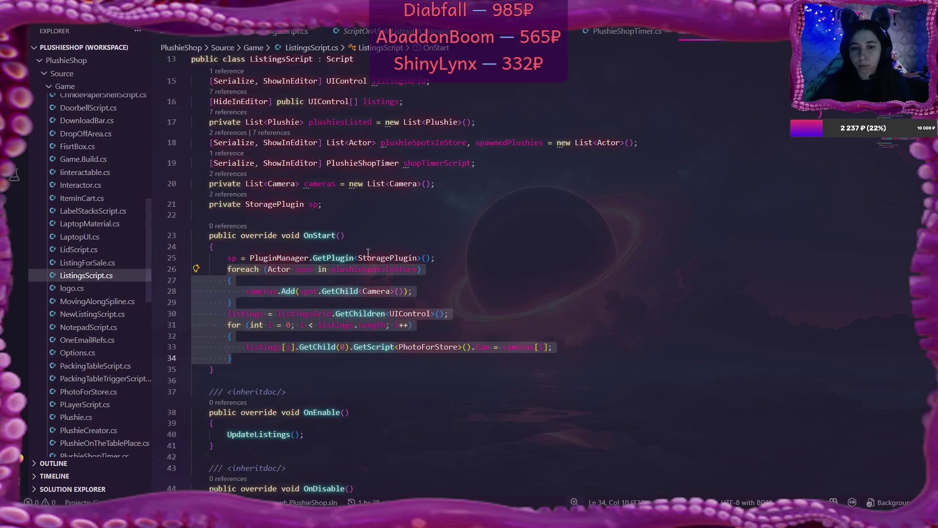
On line 28, replace GetChild<Camera>() with GetChild(2).As<Camera>()
click(466, 275)
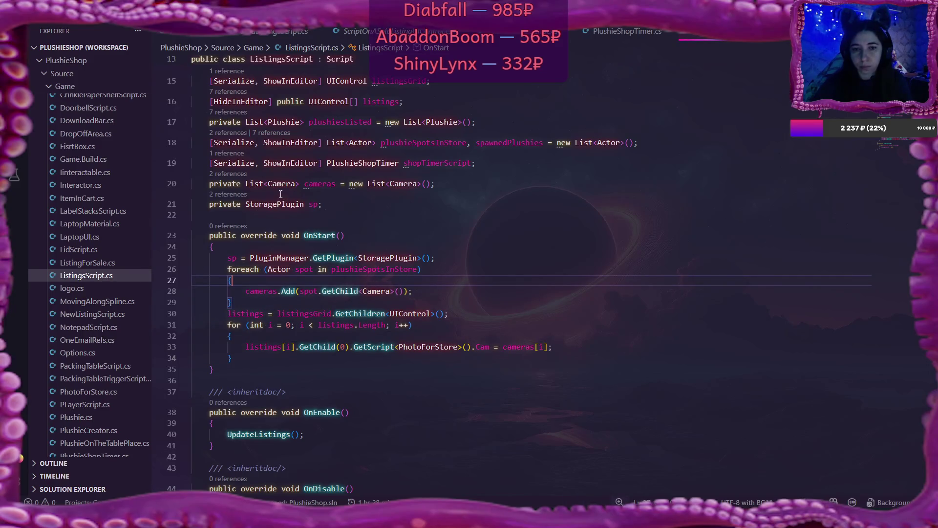
click(297, 183)
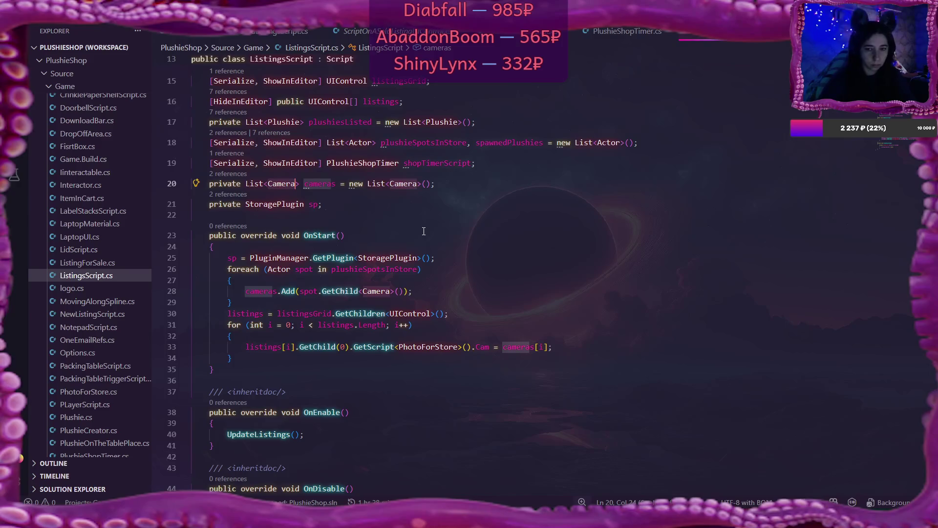
click(507, 289)
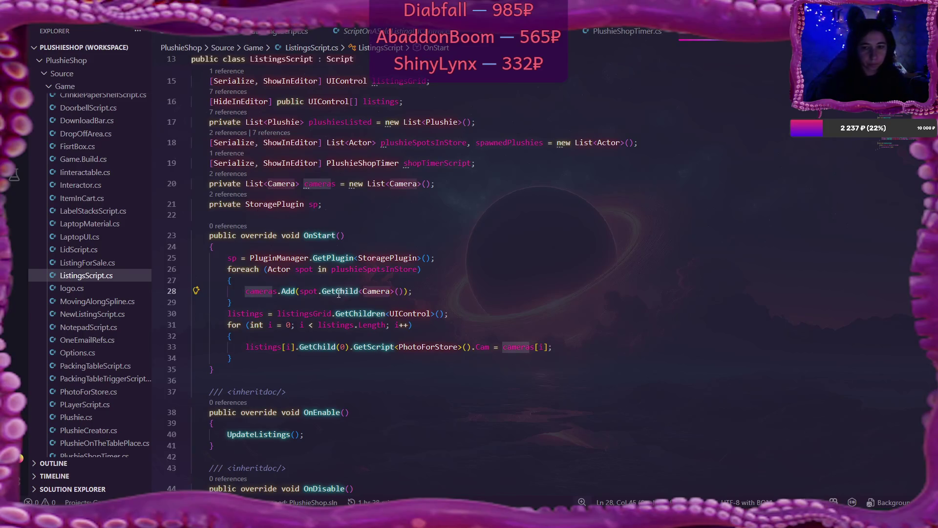
click(393, 291)
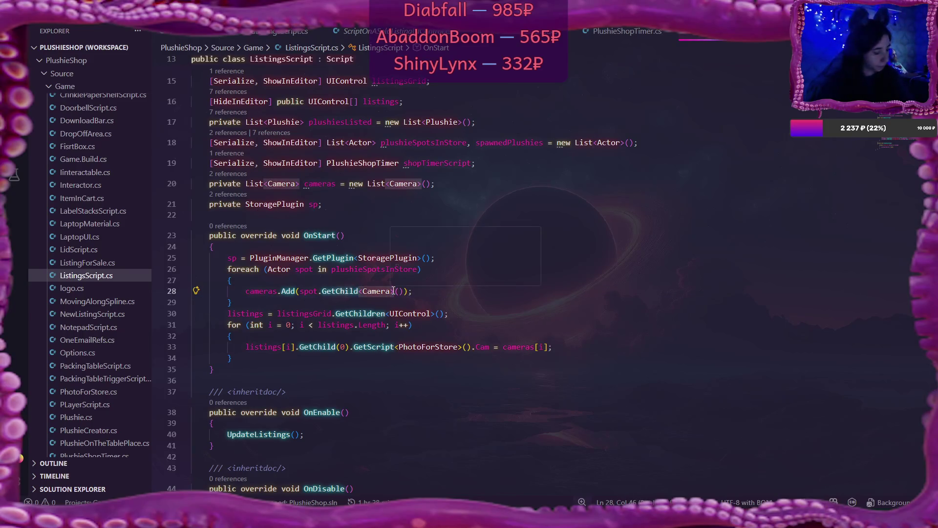
key(BackSpace)
key(BackSpace)
key(BackSpace)
text(2).As)
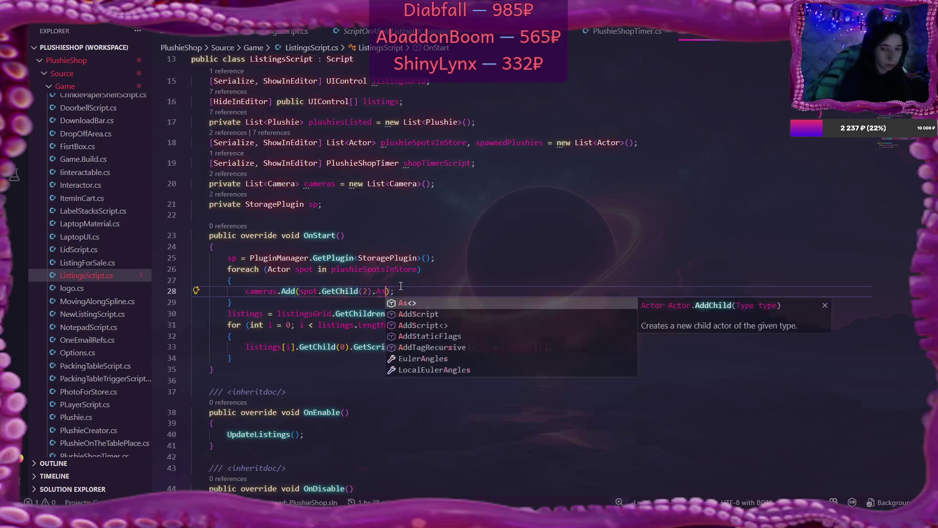
text(<<Camera>)
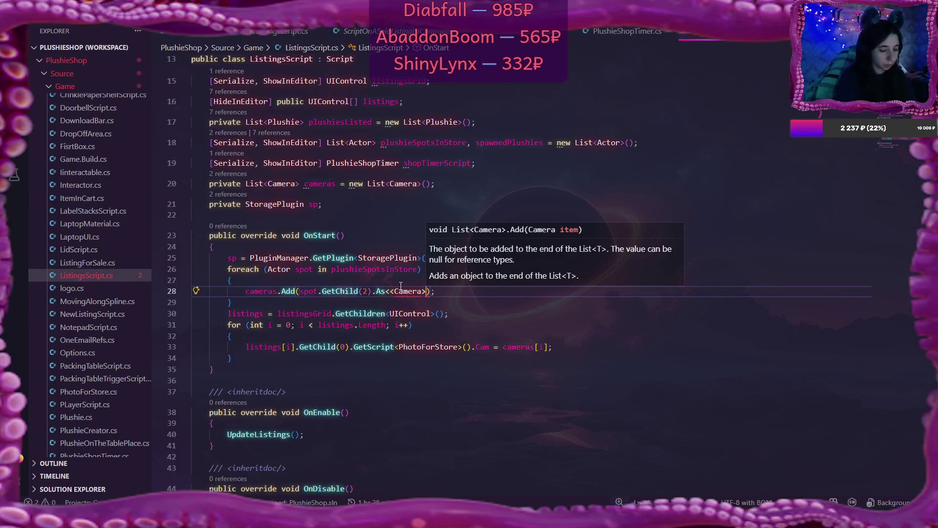
text(())
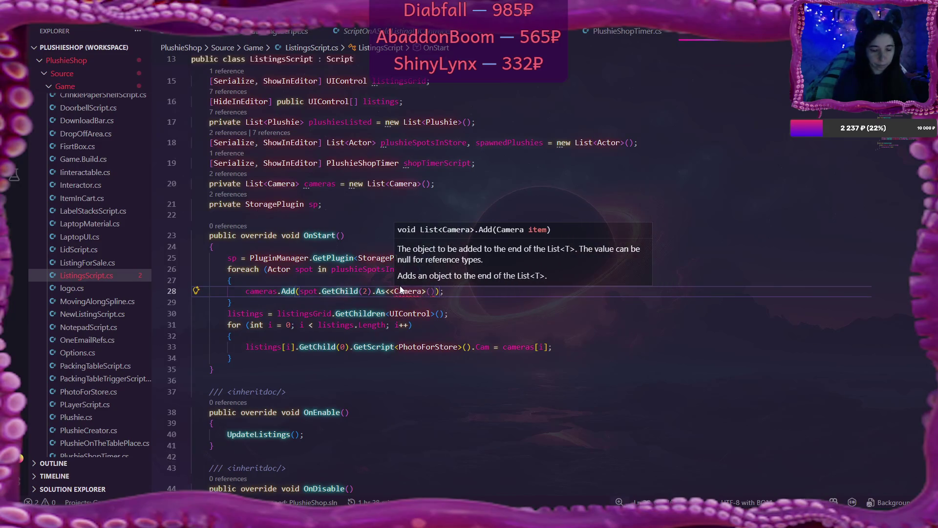
click(394, 291)
key(BackSpace)
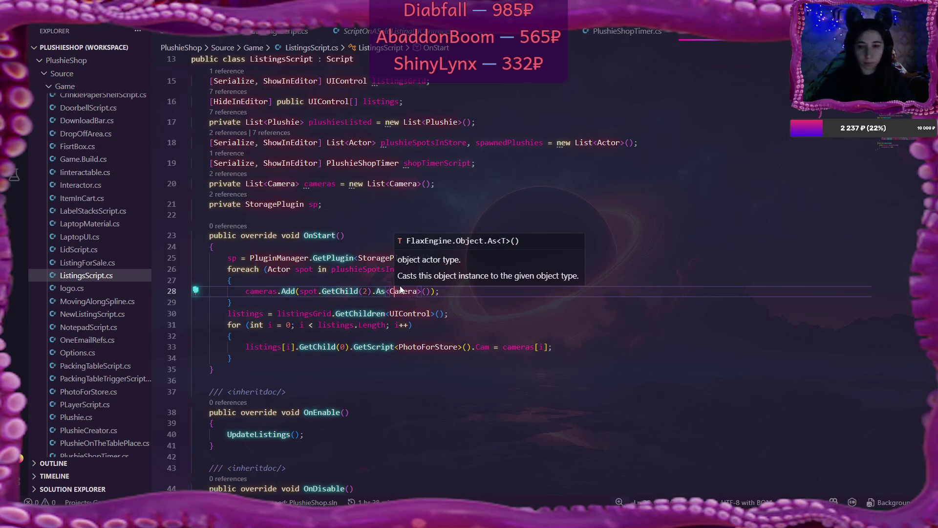
click(514, 321)
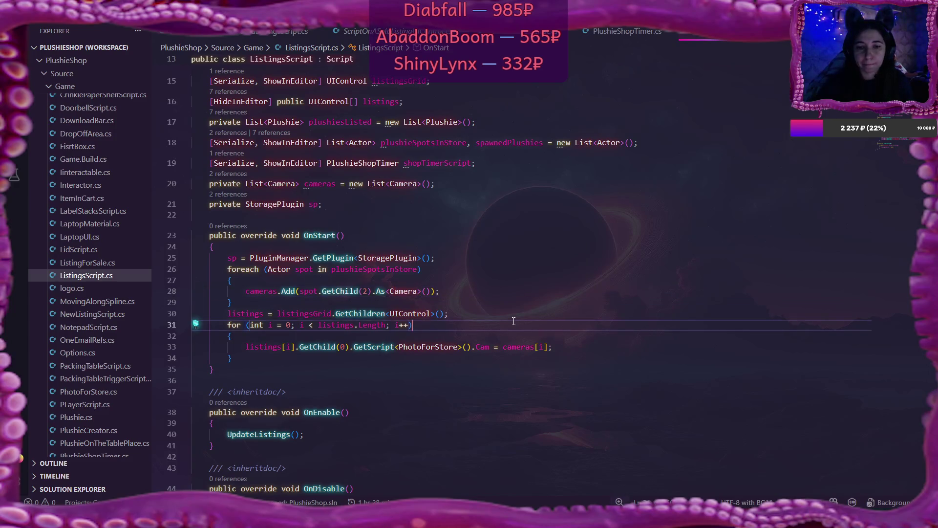
Add Debug.Log(cameras.Count); on a new line below the cameras line
click(454, 295)
key(Return)
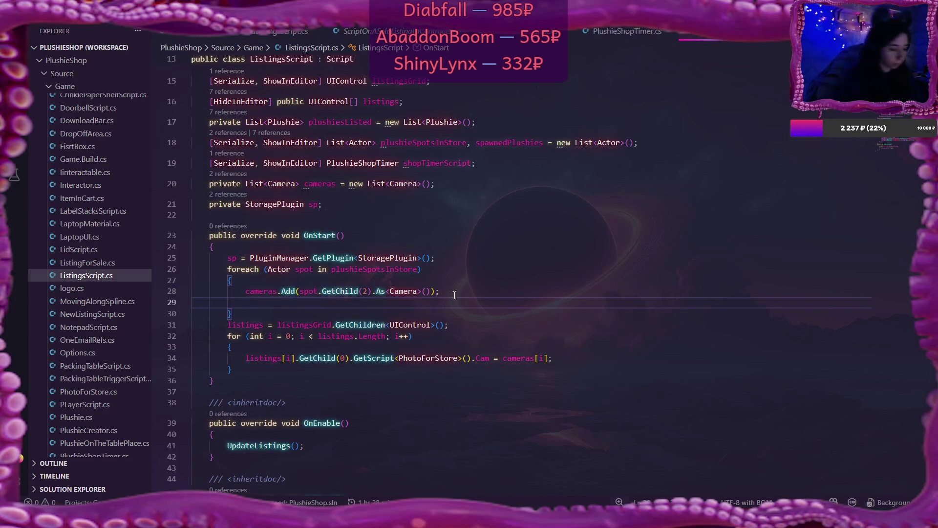
text(Debug)
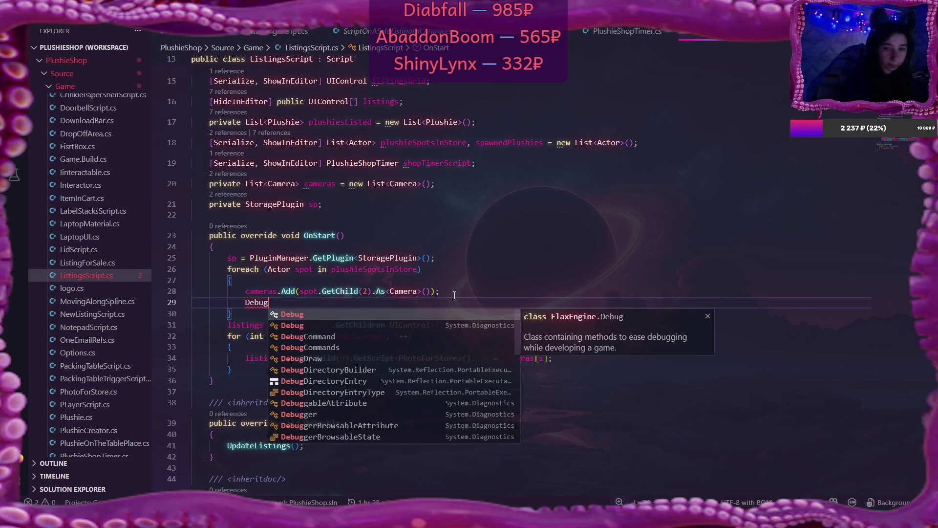
text(.Log()
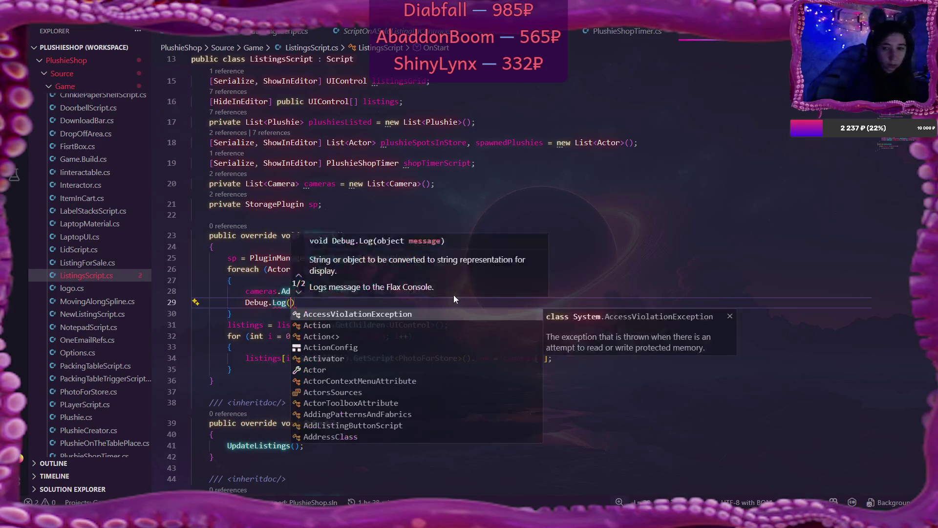
text(camera)
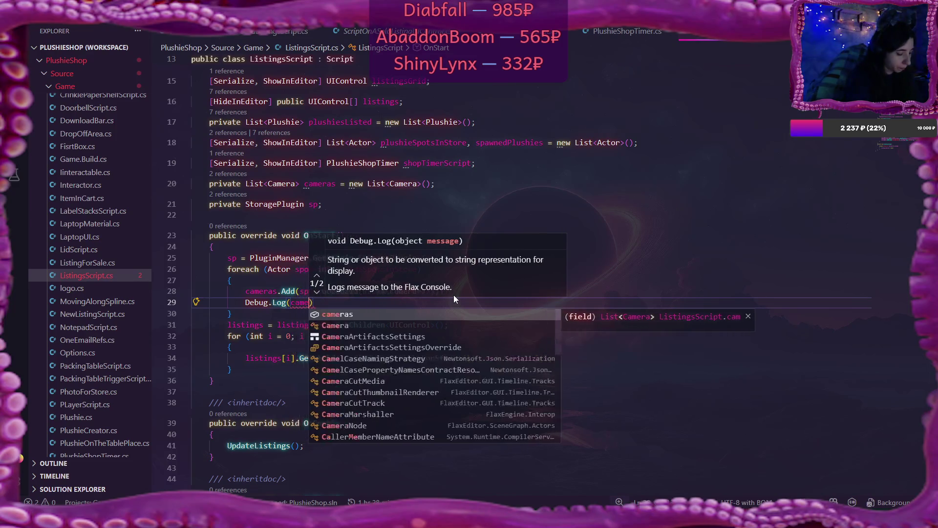
text(s.)
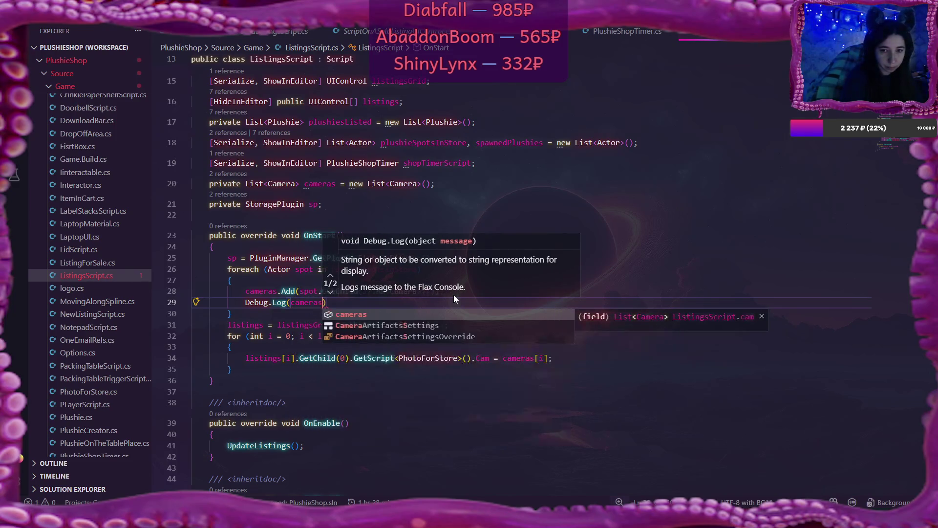
text(Count)
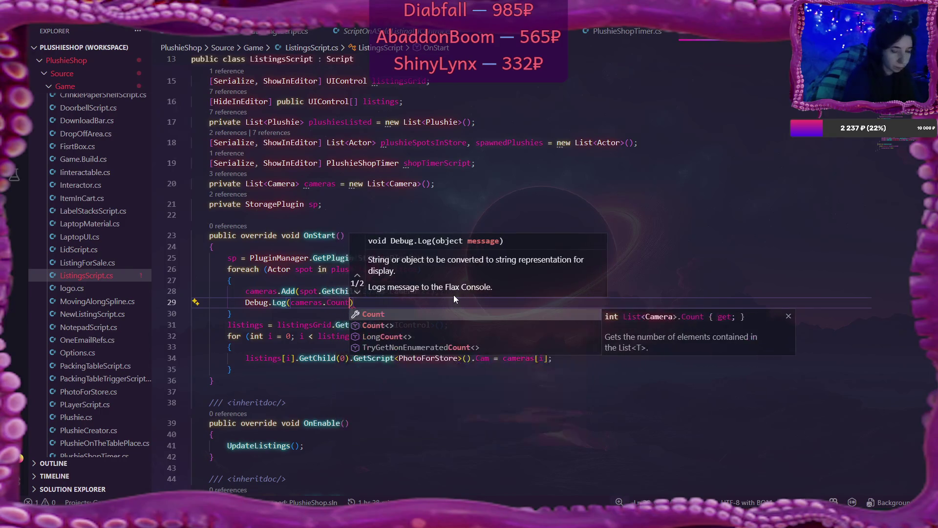
key(Tab)
text(;)
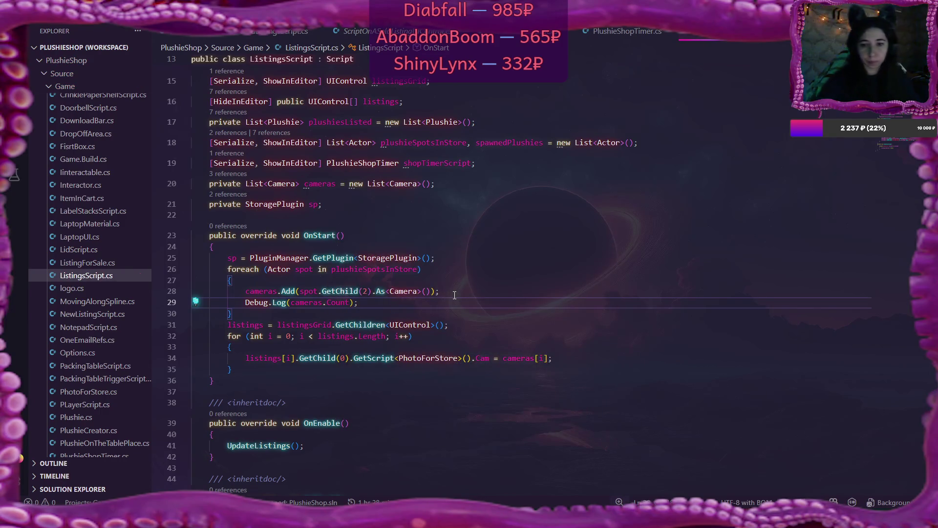
key(XF86AudioLowerVolume)
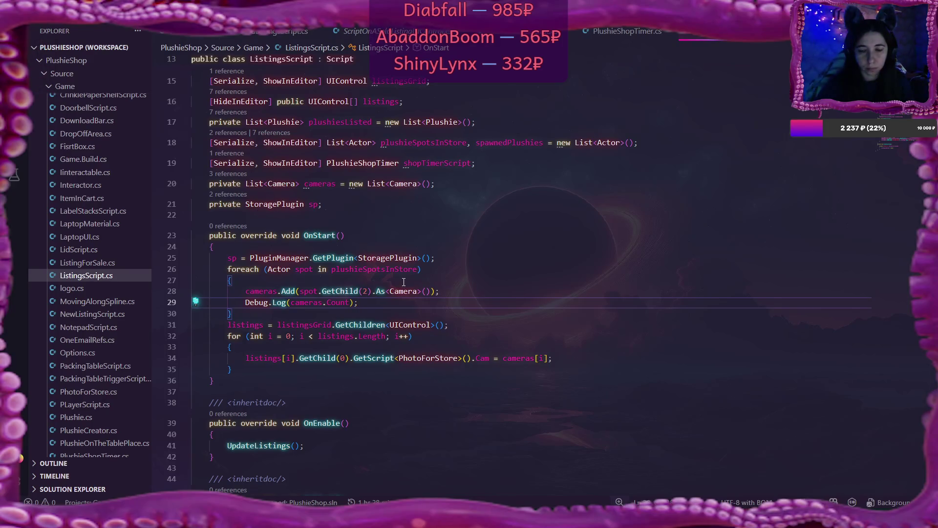
mouse_move(411, 290)
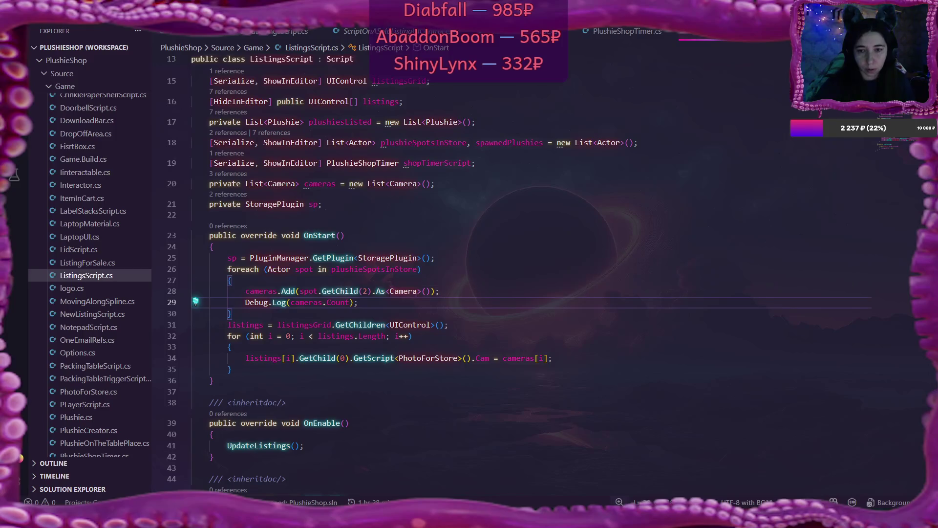
key(alt+Tab)
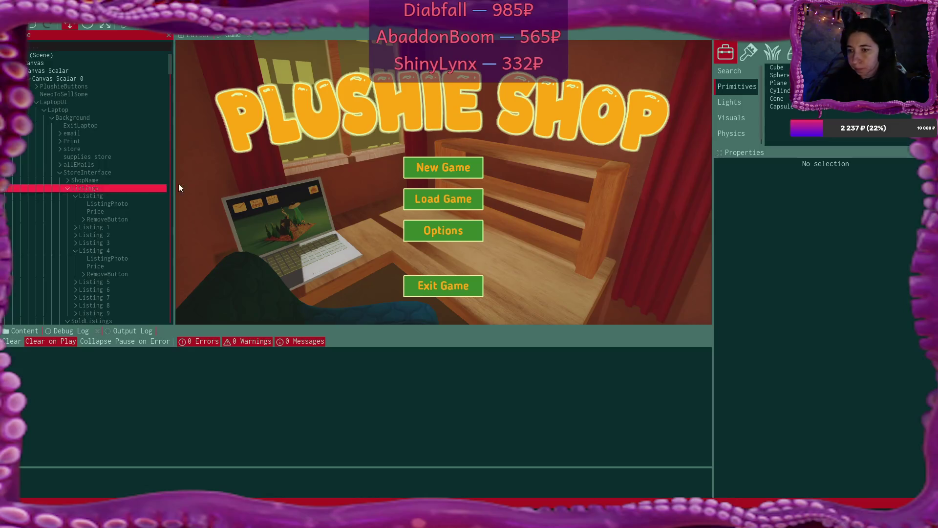
Inspect StoreInterface and the Listings grid's Plushie Spots In Store list
click(90, 174)
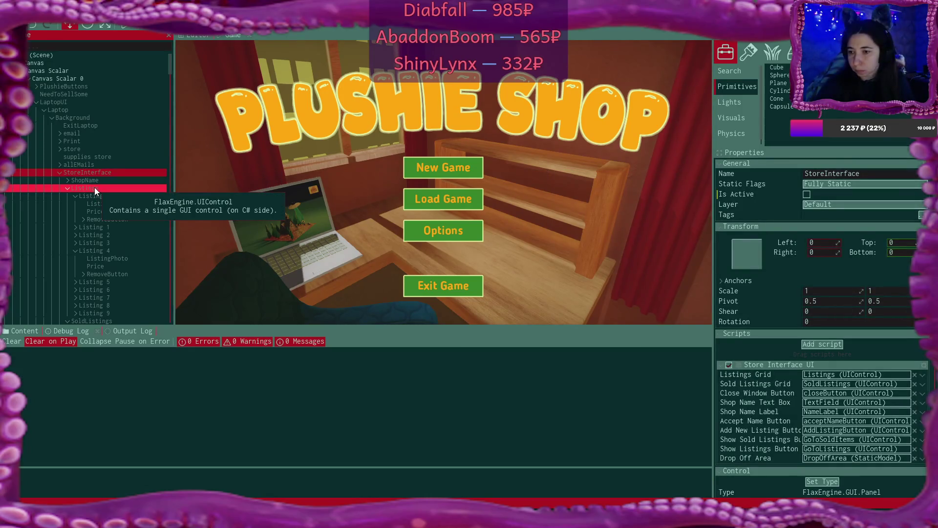
click(94, 187)
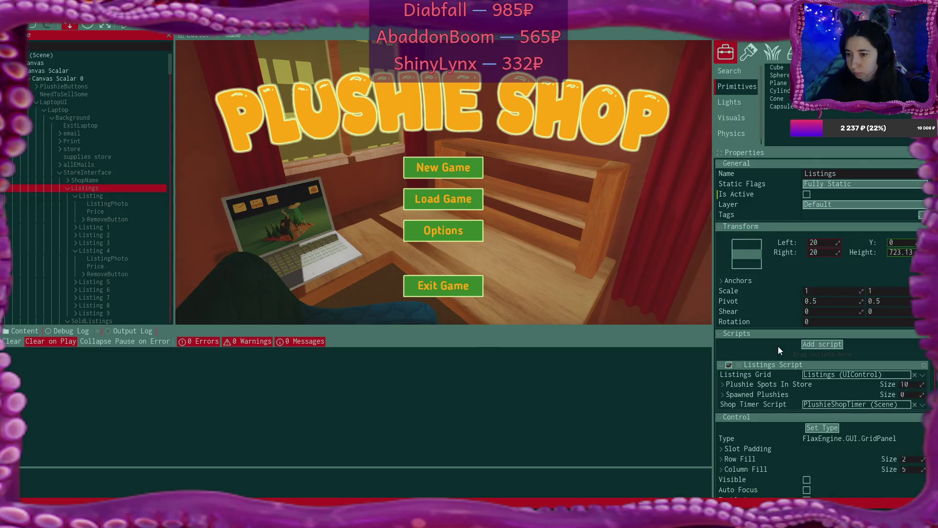
click(724, 385)
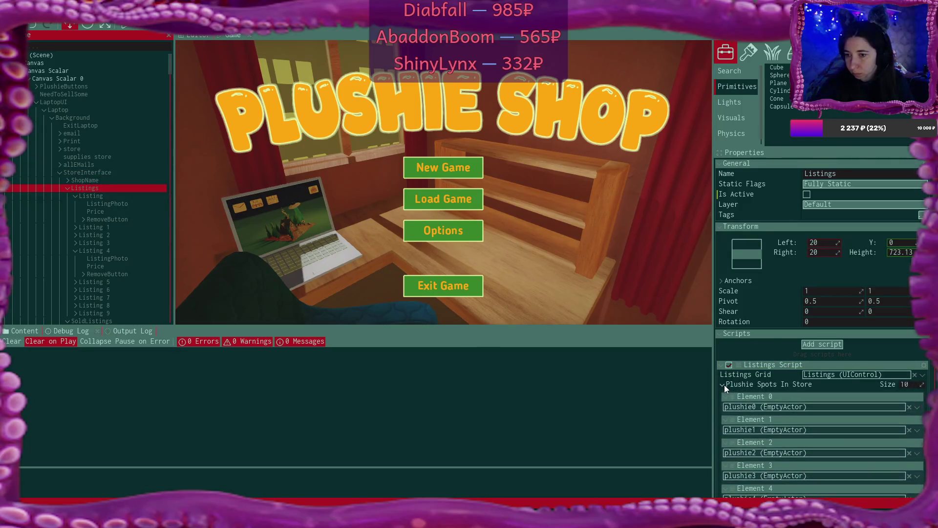
click(724, 385)
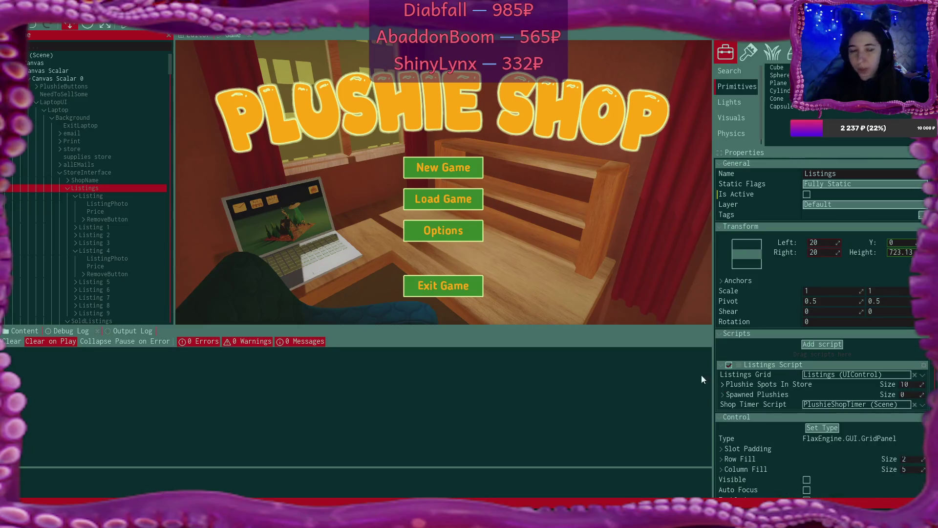
Select plushie0 on StoreShelf0 in the Scene tree to check its position and camera
scroll(98, 189, down, 3)
scroll(97, 189, down, 15)
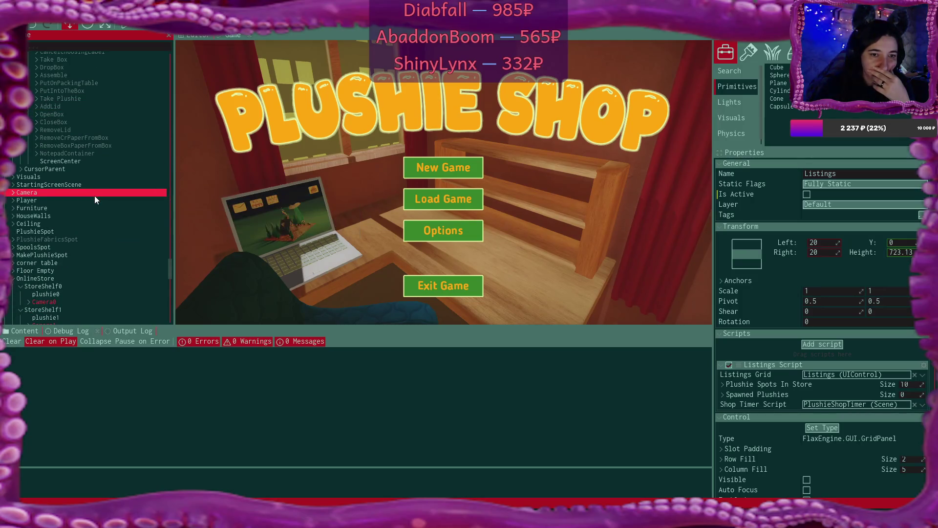
scroll(95, 195, down, 5)
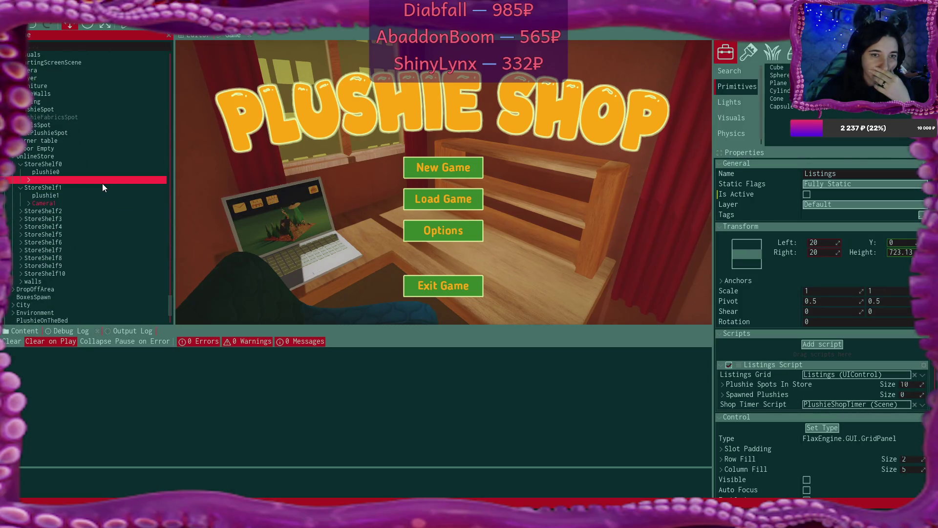
click(61, 172)
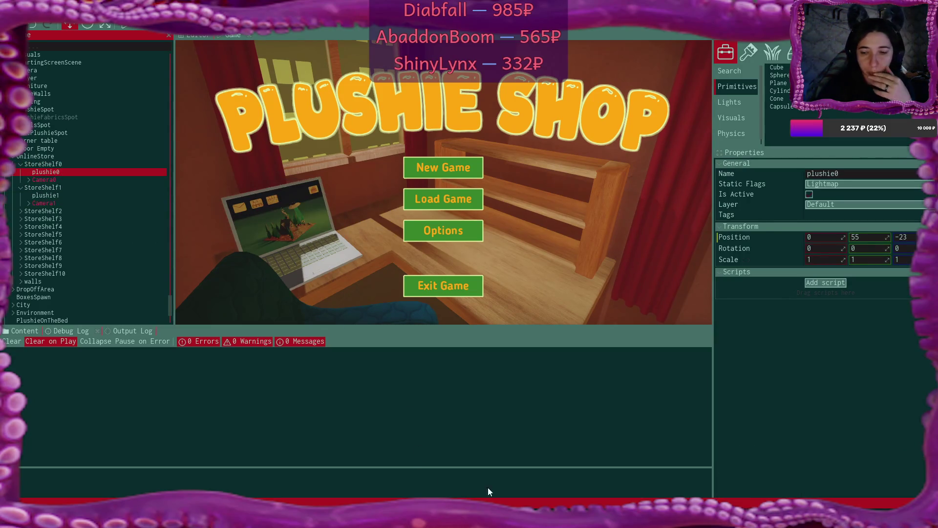
key(alt+Tab)
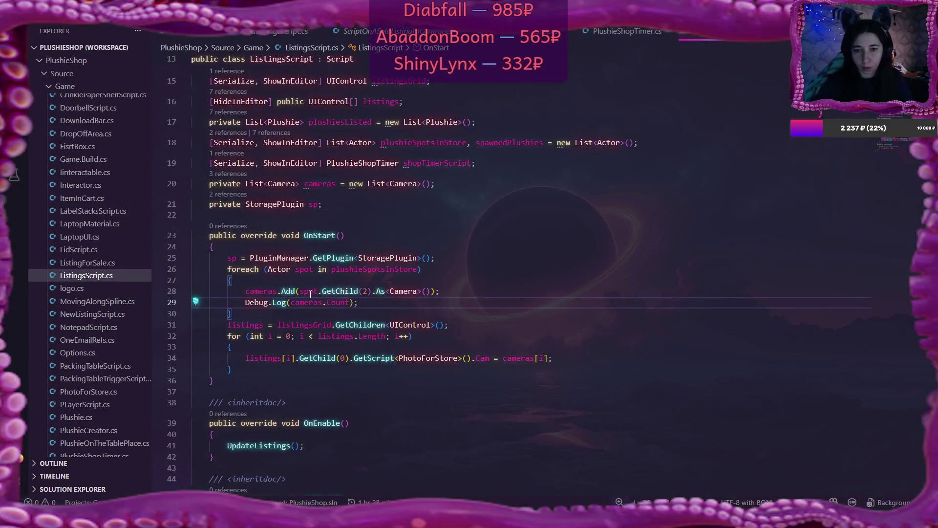
In ListingsScript.cs, change line 28 to add spot.Parent.GetChild<Camera>() to cameras
click(321, 291)
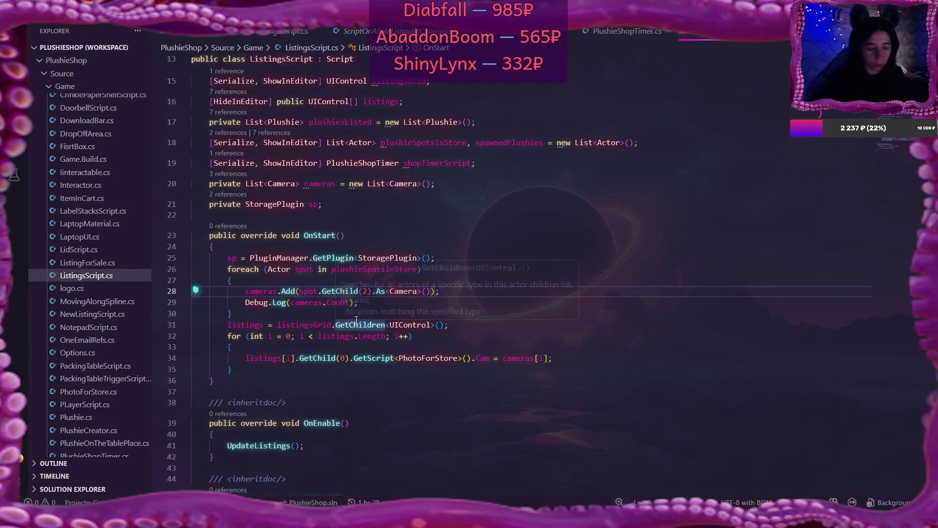
text(Parent)
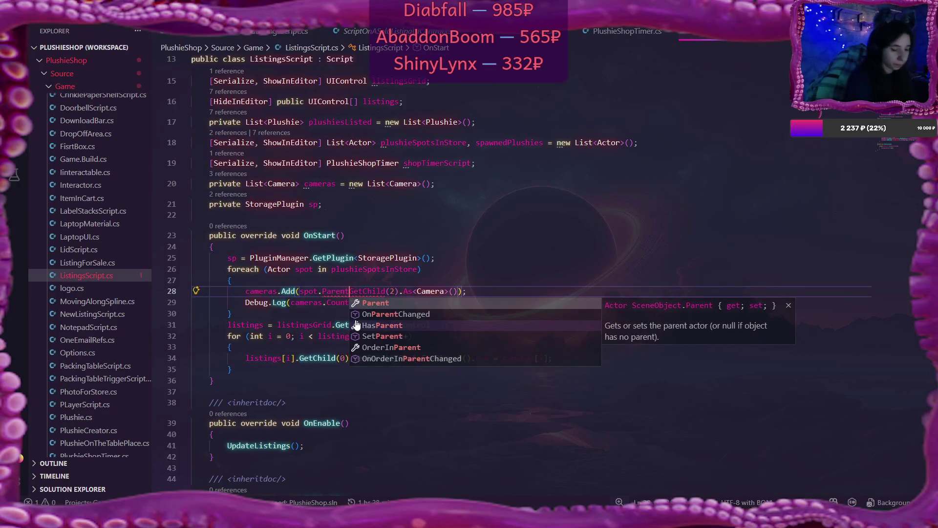
text(.)
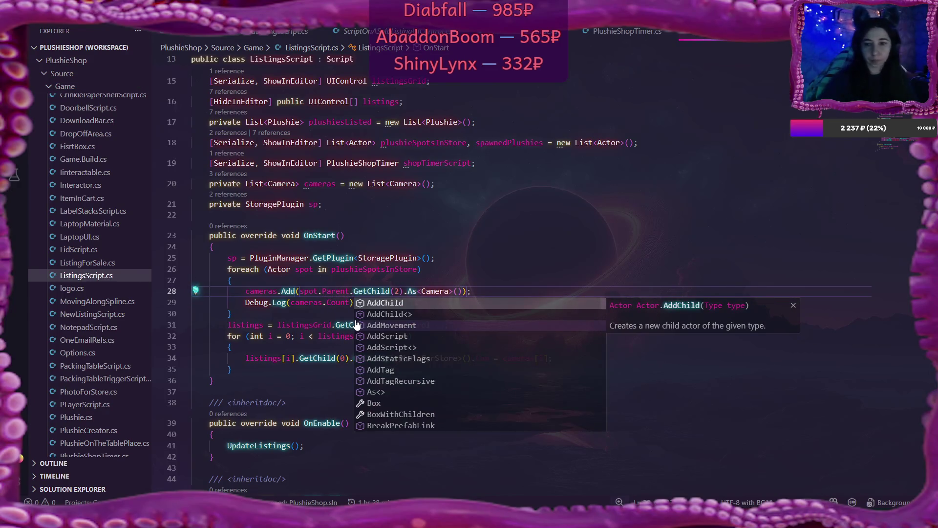
click(421, 290)
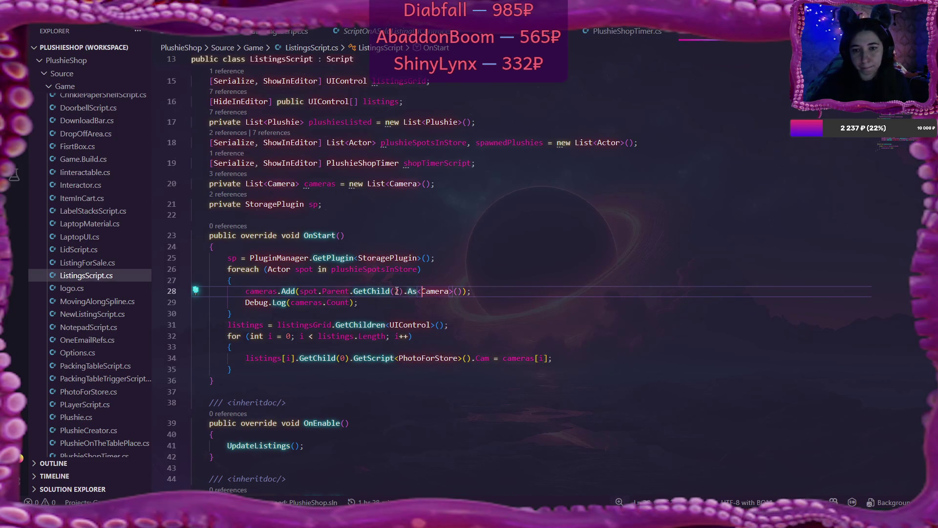
shift+click(416, 291)
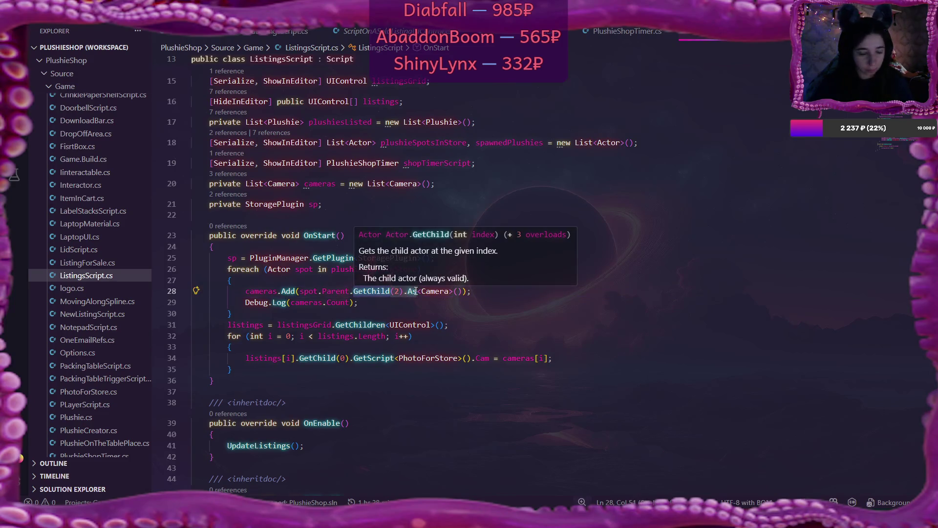
key(BackSpace)
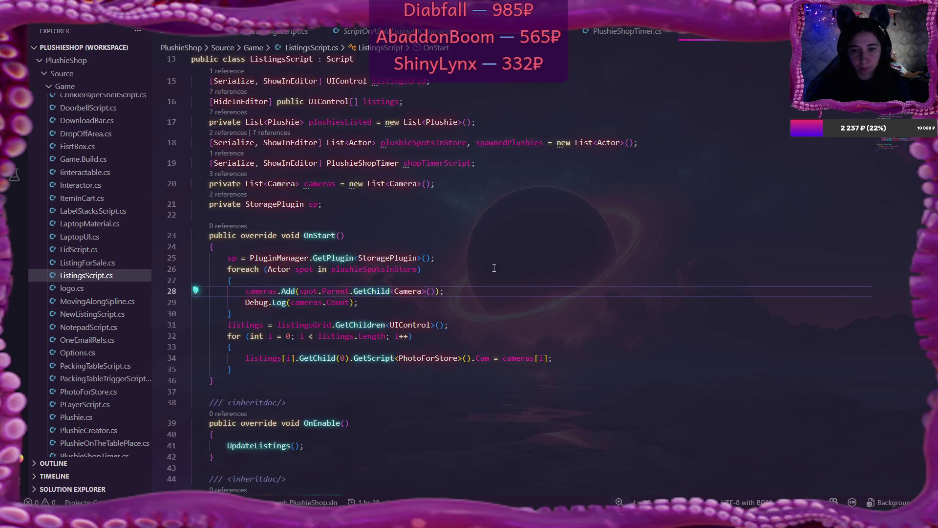
key(BackSpace)
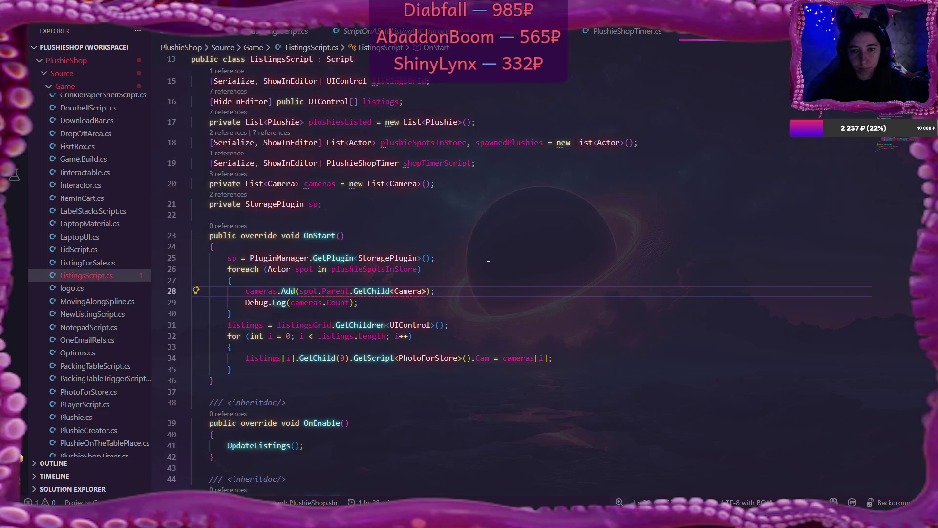
text(())
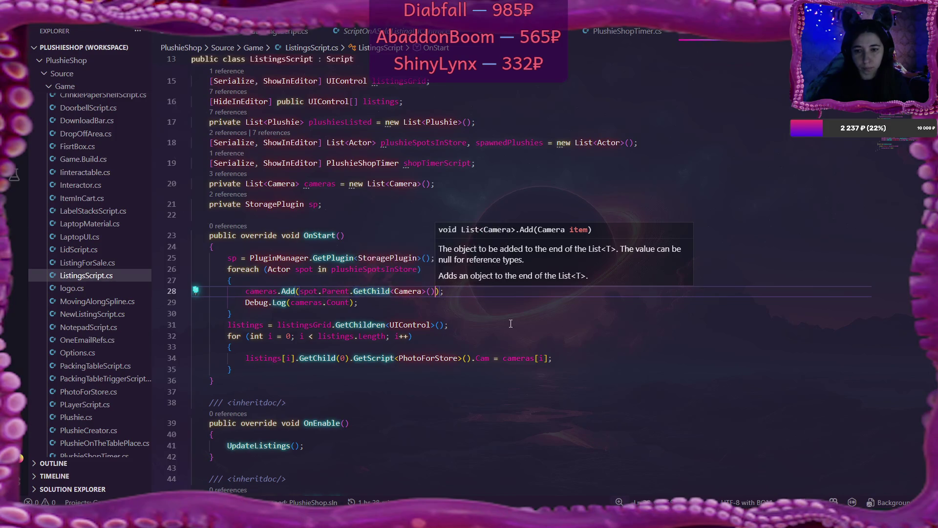
click(525, 330)
click(427, 302)
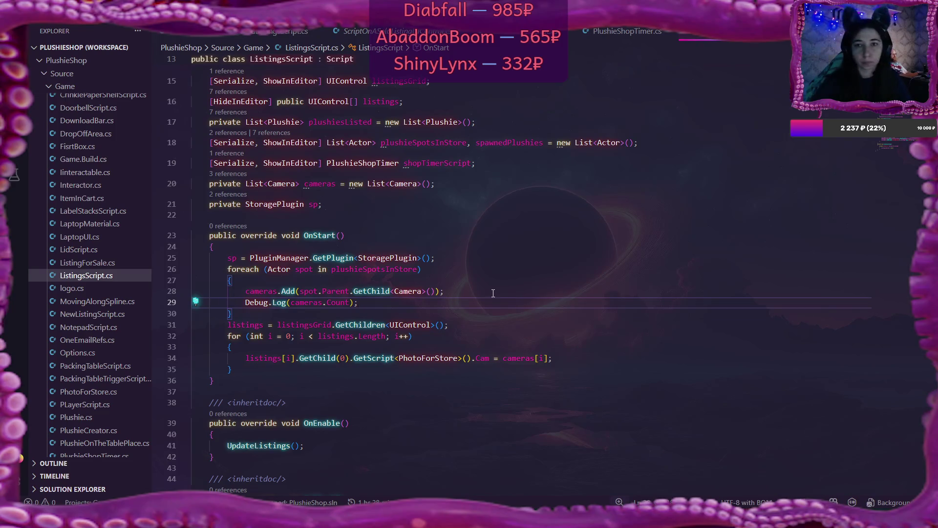
In SoldListingsScript.cs, change line 26 to spot.Parent.GetChild(2) and save
click(289, 31)
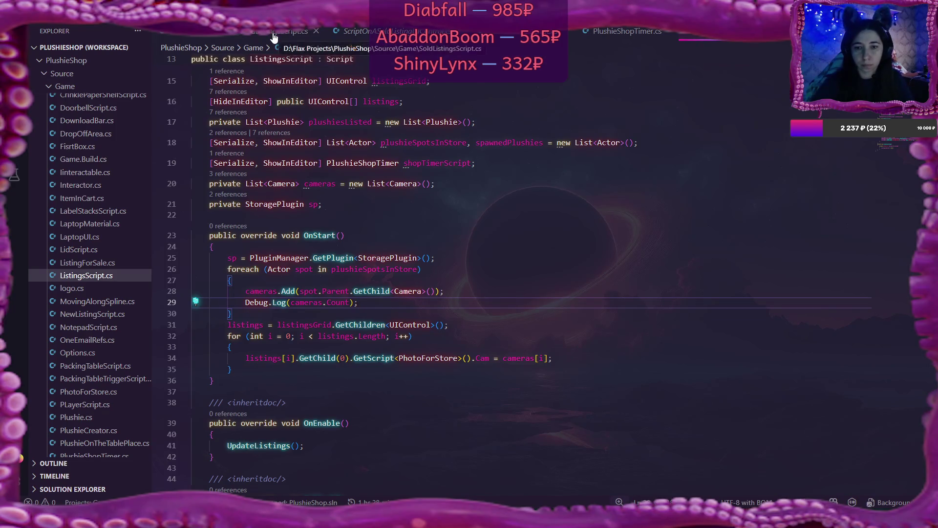
click(322, 240)
text(Parent.)
click(426, 239)
key(ctrl+s)
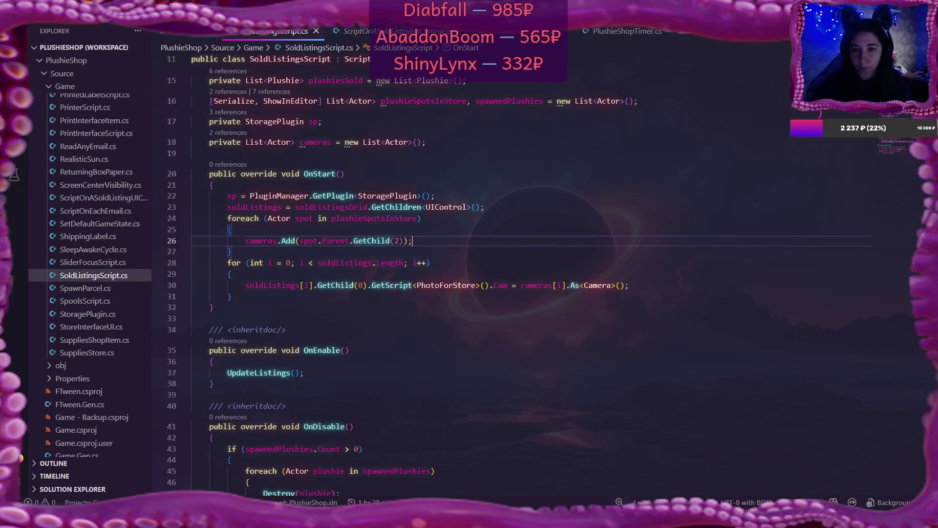
key(alt+Tab)
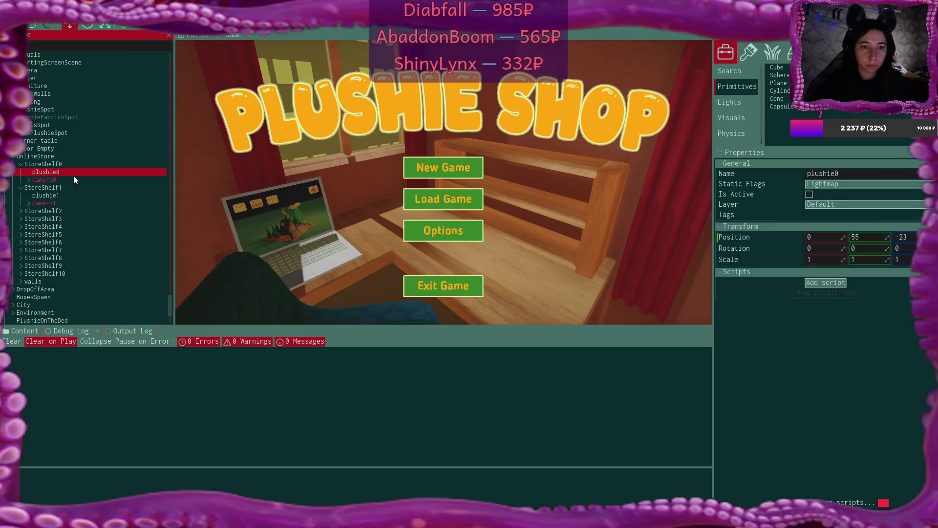
Select ListingPhoto under Listing 4, enter Play mode, and start a new game overwriting the save
drag(171, 309, 165, 83)
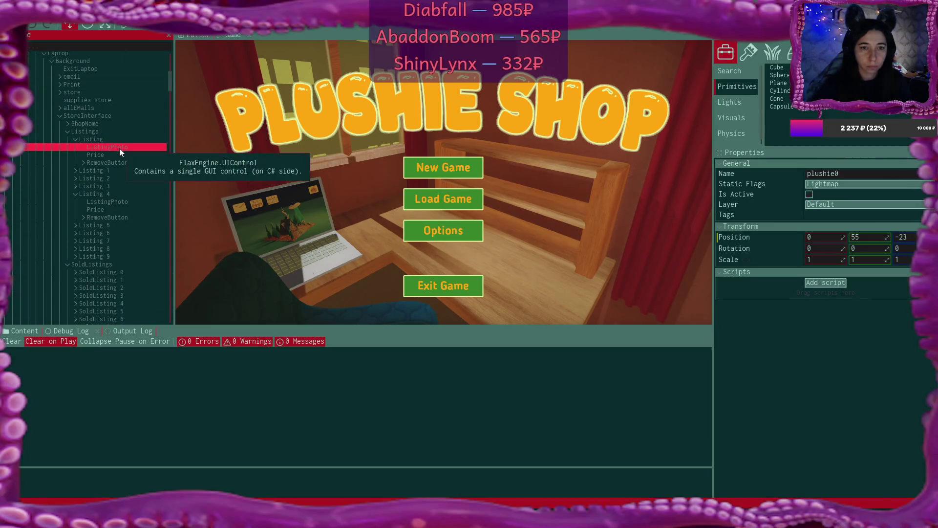
click(113, 203)
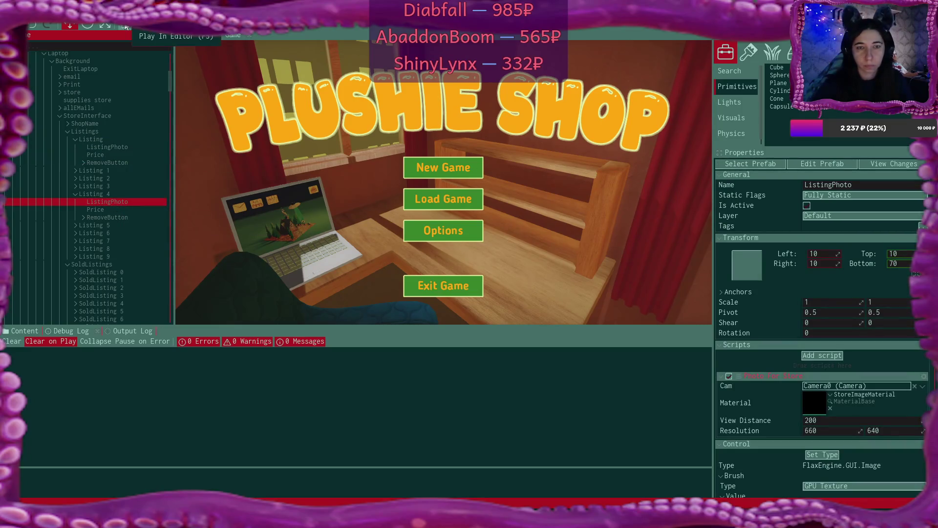
click(125, 26)
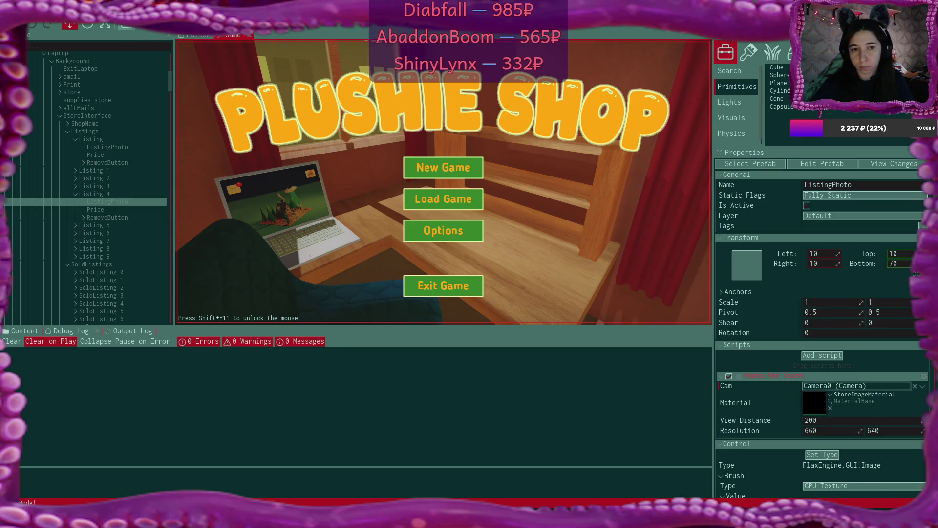
click(426, 165)
click(455, 170)
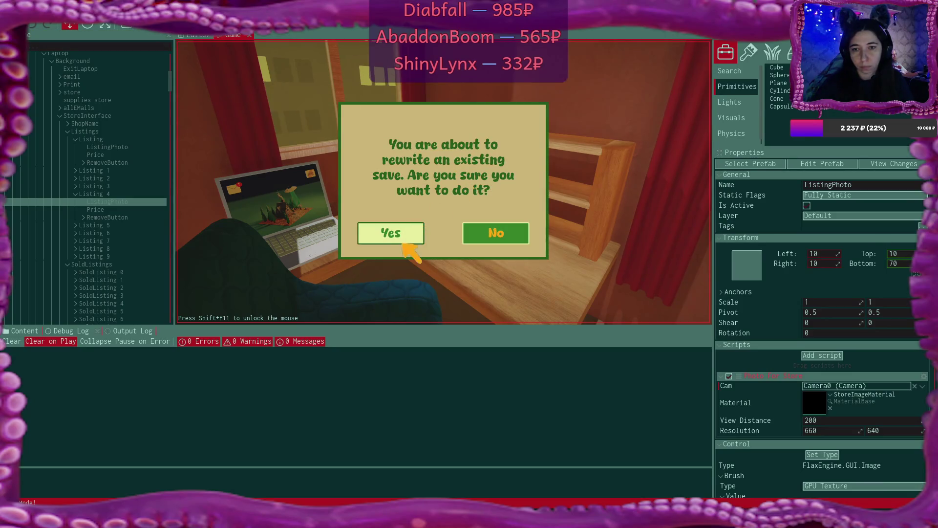
click(411, 238)
key(w)
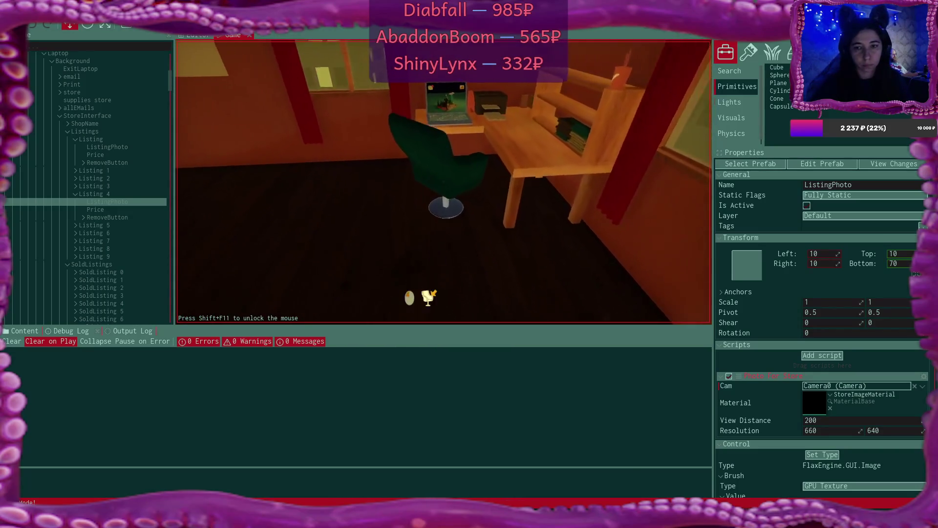
Read the first Bmail e-mail and follow its link to create the store shortcut
click(264, 87)
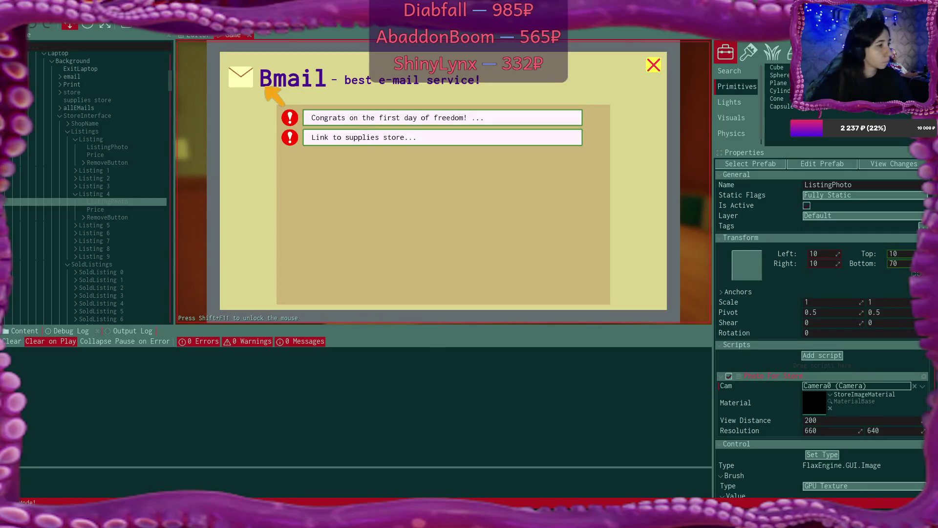
click(345, 121)
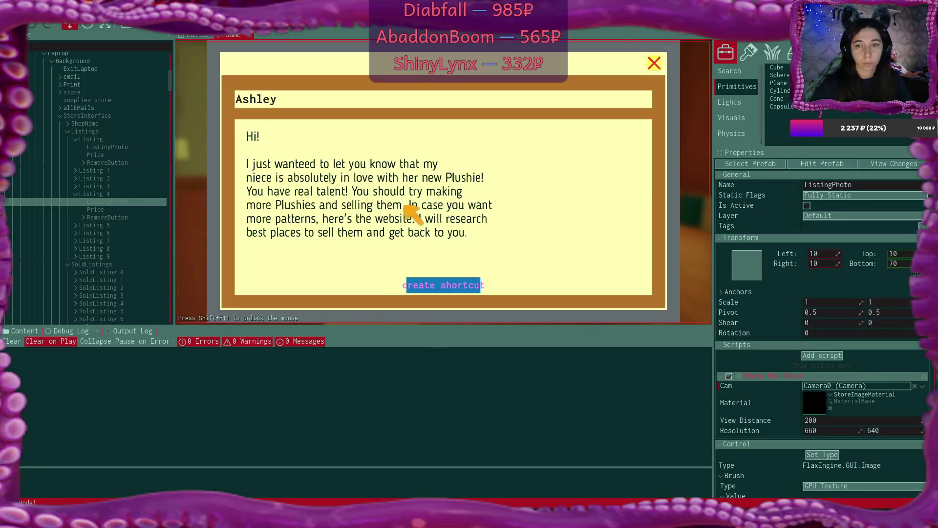
click(454, 283)
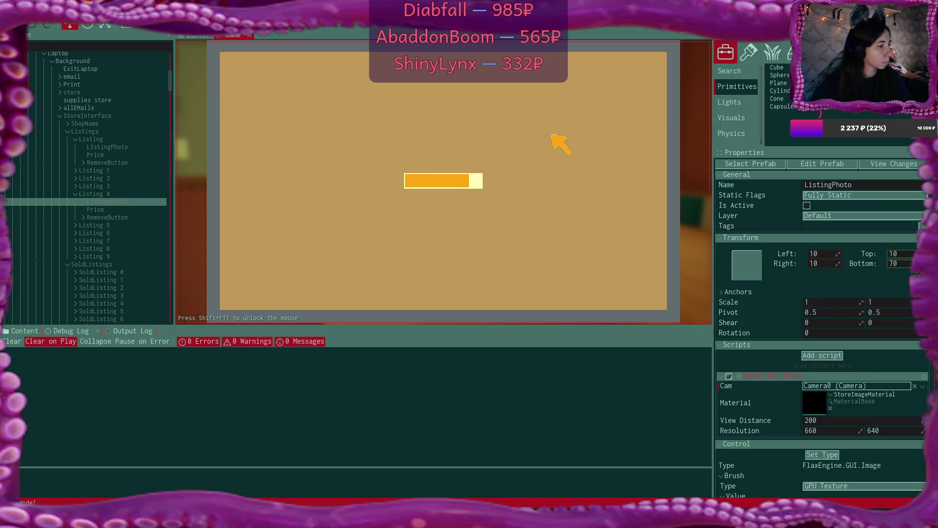
click(654, 65)
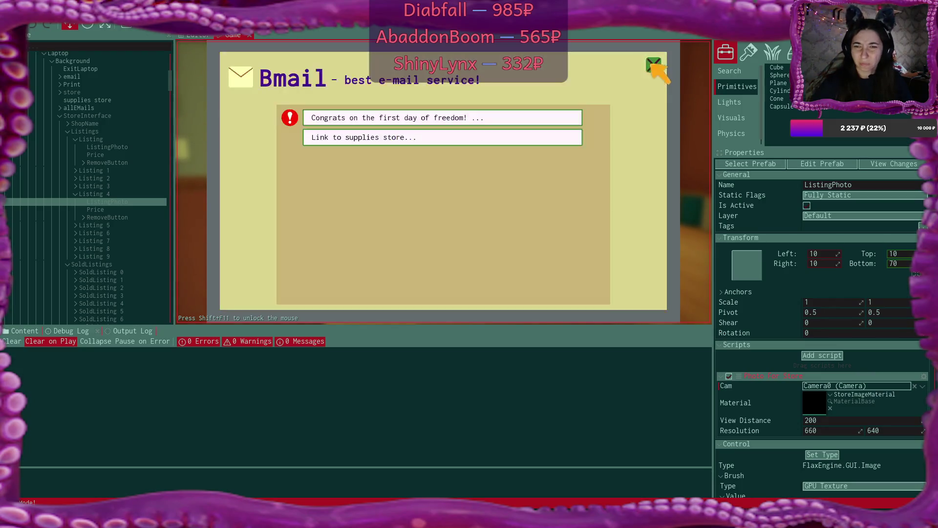
click(438, 119)
click(653, 65)
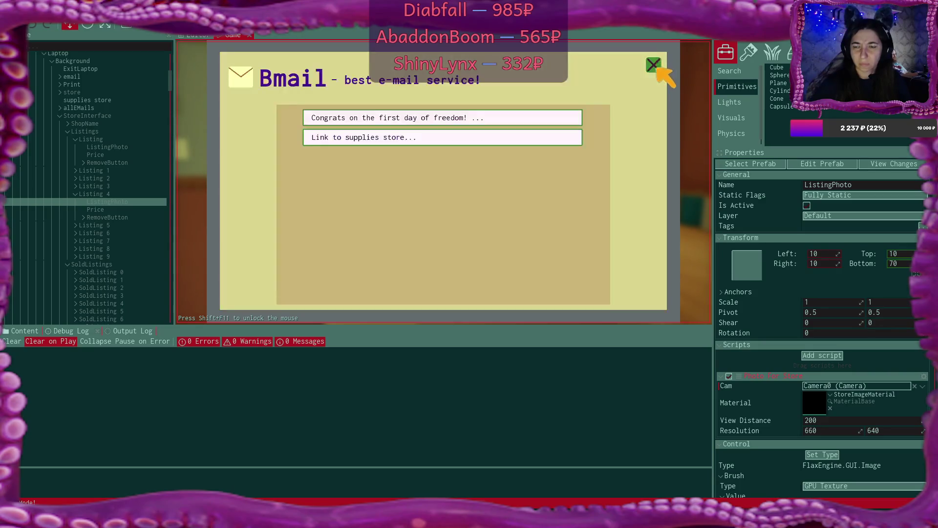
click(654, 65)
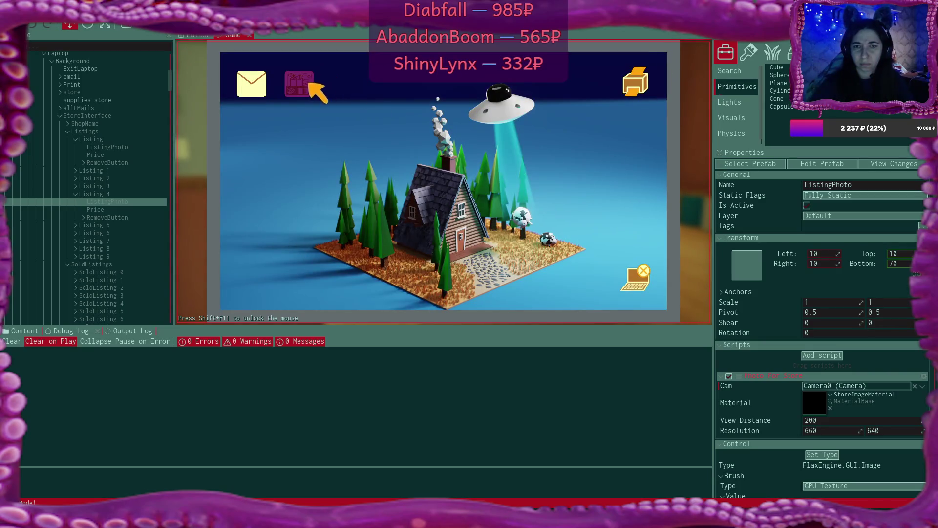
Buy two fabric rolls and two boxes in the supplies store, then leave the laptop
click(307, 84)
click(315, 71)
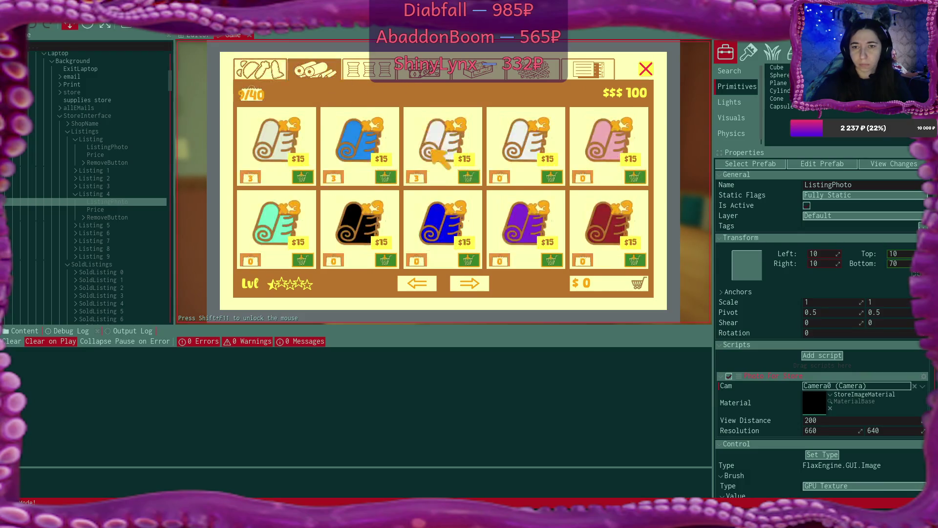
click(635, 177)
click(303, 261)
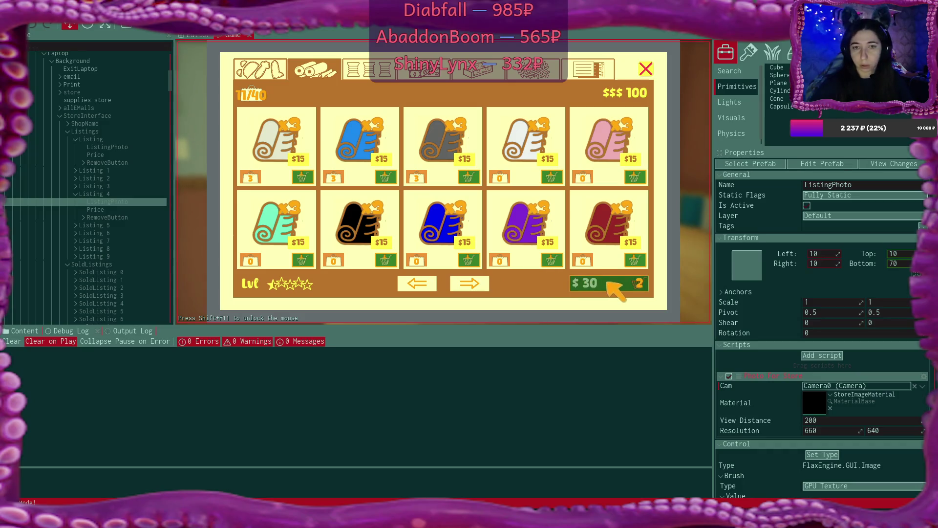
click(425, 71)
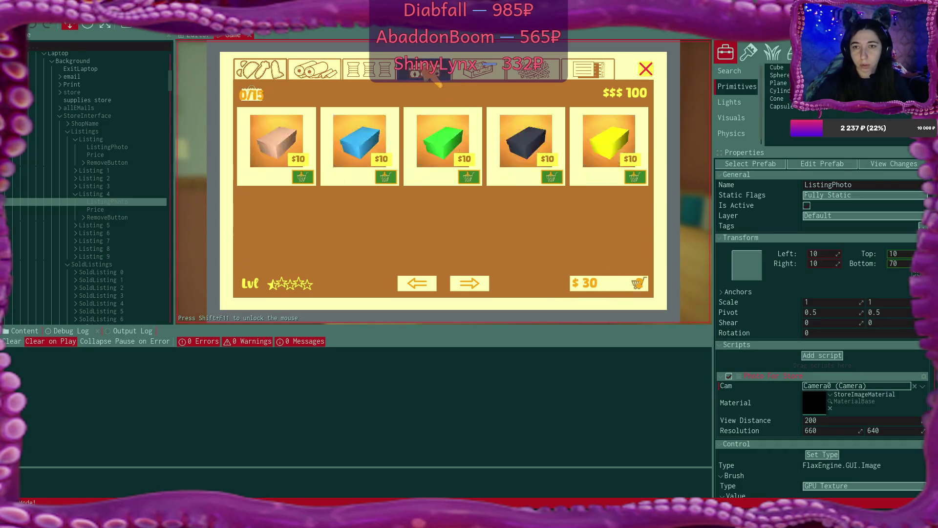
click(386, 177)
click(386, 177)
click(638, 286)
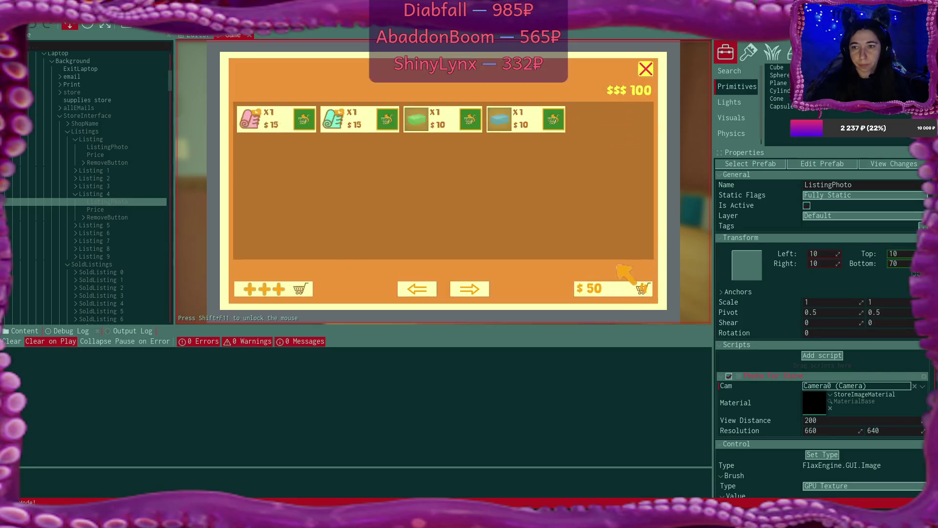
click(644, 291)
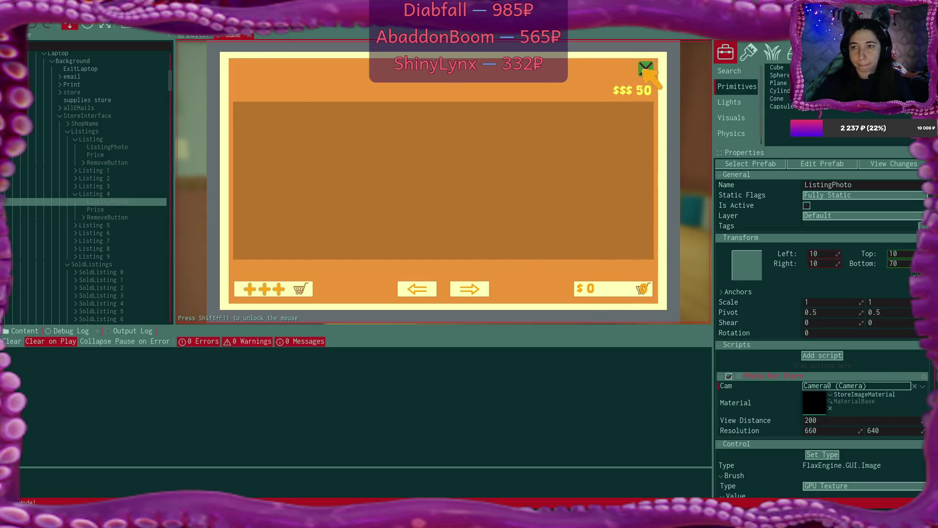
click(646, 69)
click(637, 276)
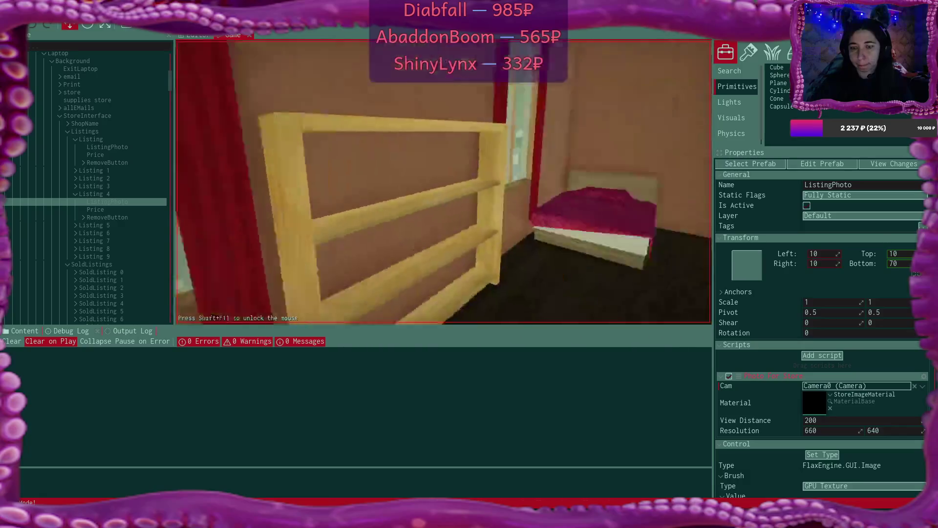
Lower the game volume in the pause menu options and resume play
key(Escape)
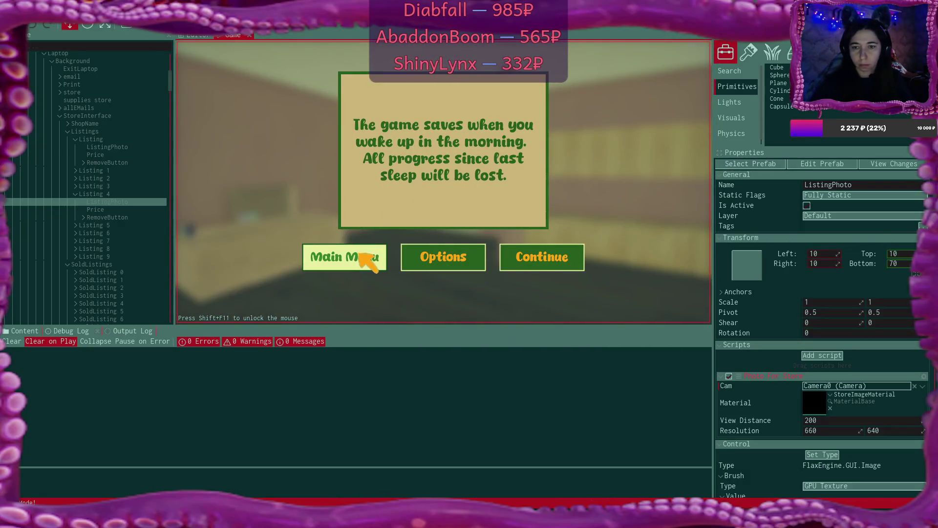
click(405, 259)
click(473, 229)
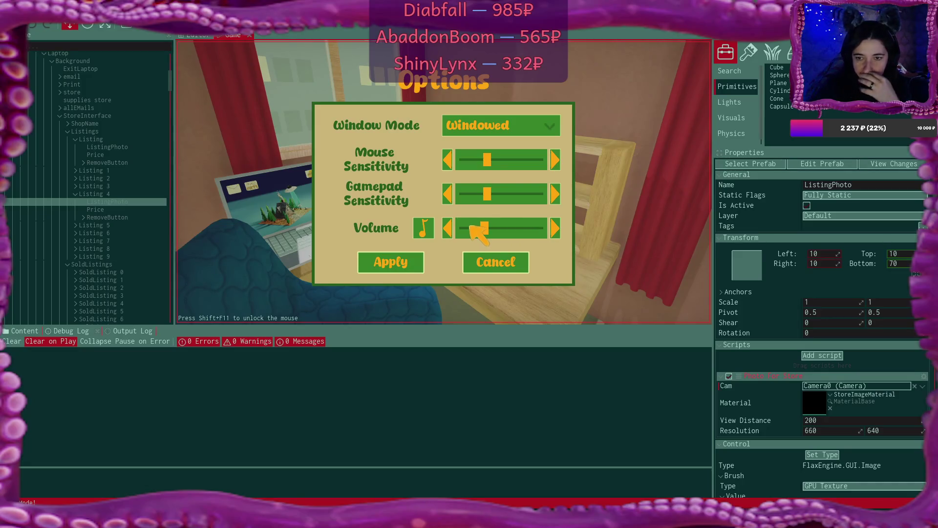
click(418, 259)
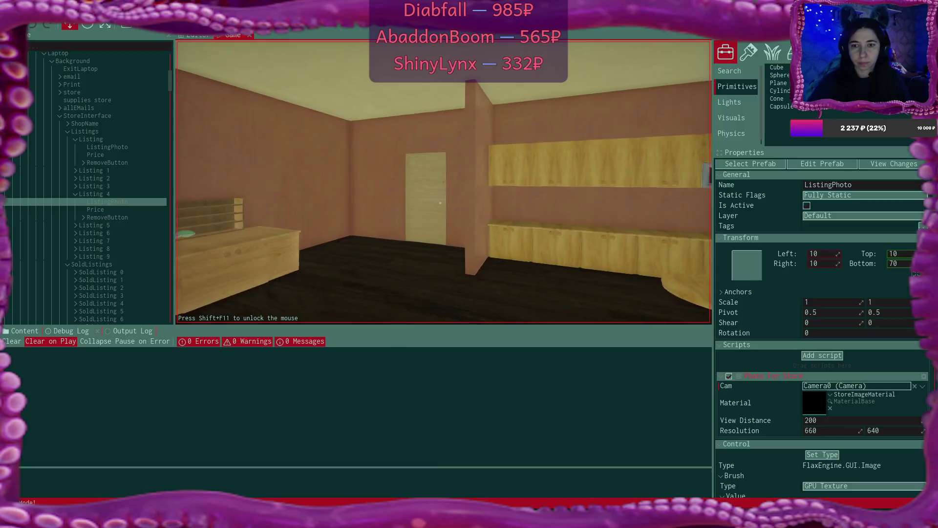
Walk forward into the shop room, then pause and resume the game again
key(w)
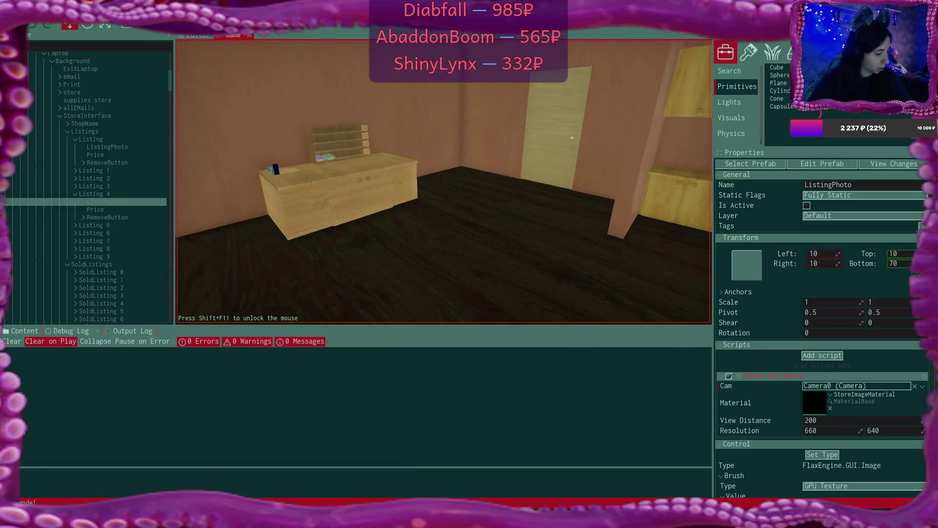
key(Escape)
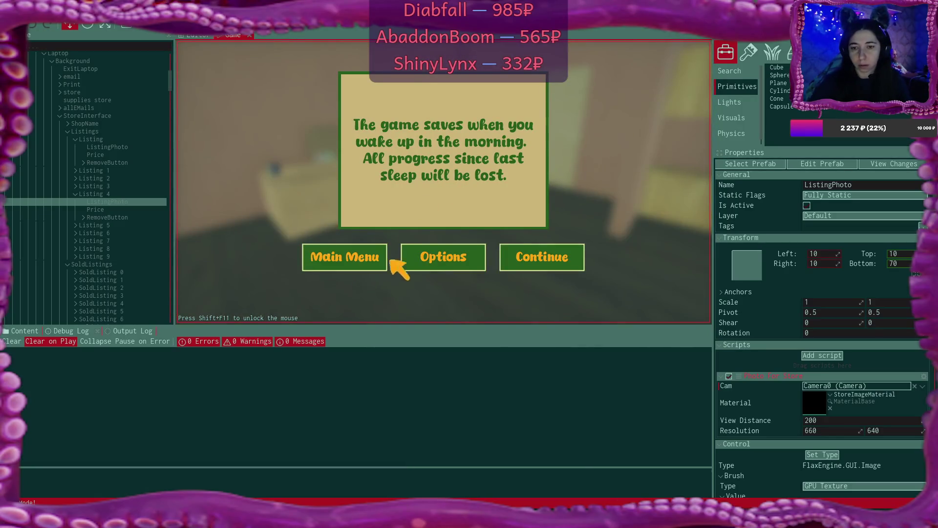
click(379, 266)
click(382, 251)
click(418, 263)
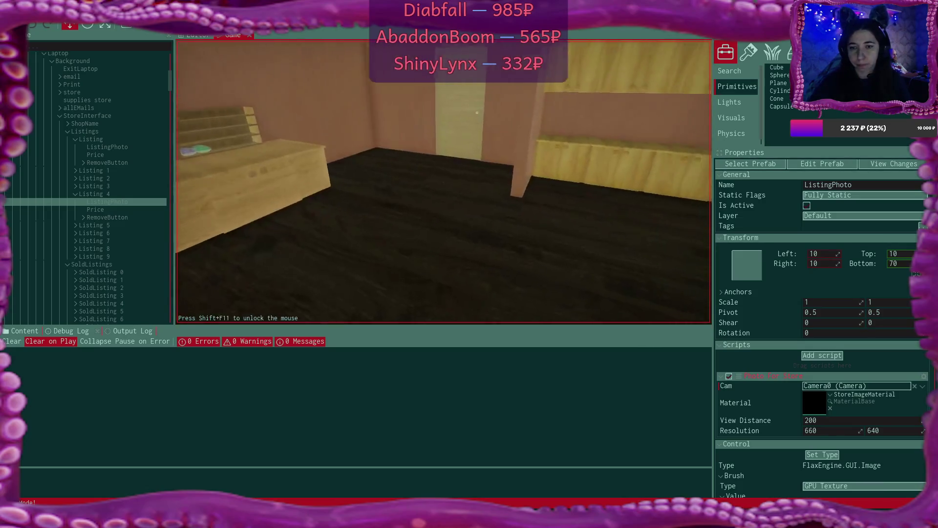
Walk back through the bedroom to the desk and sit down at the laptop
key(w)
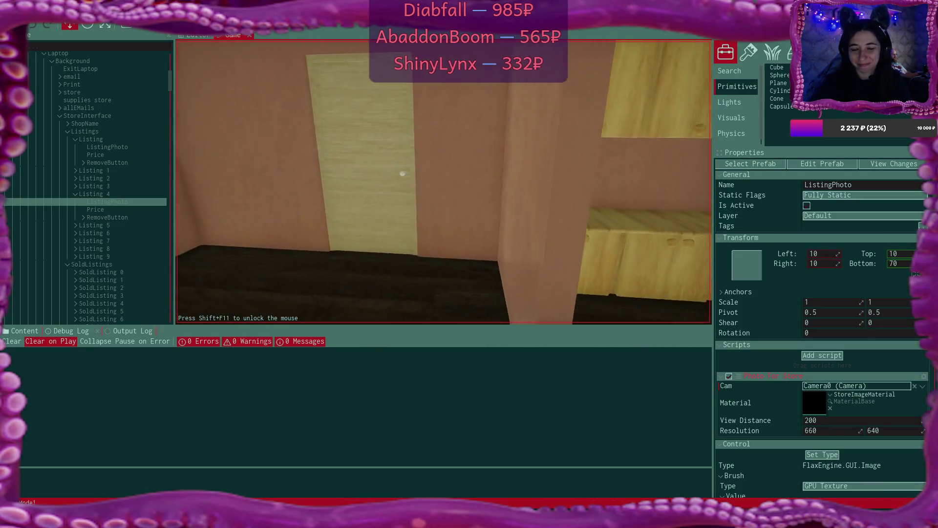
key(s)
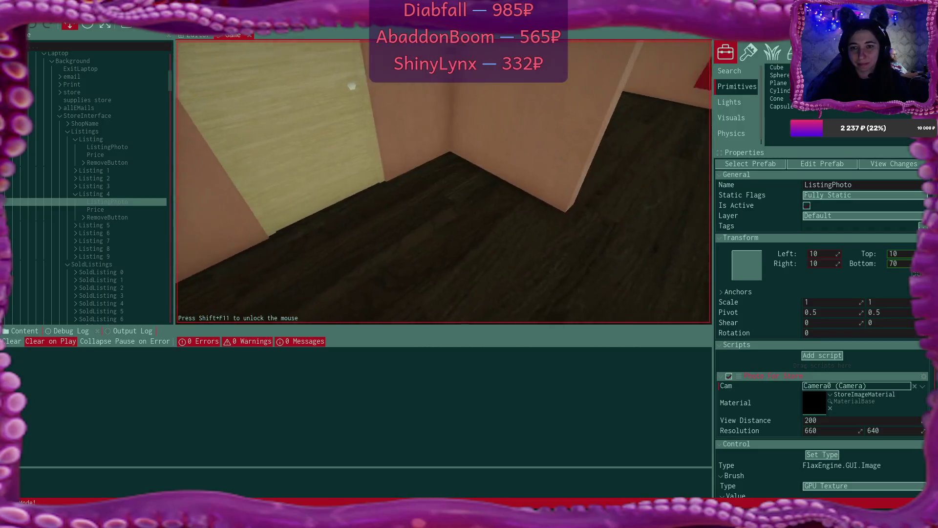
key(w)
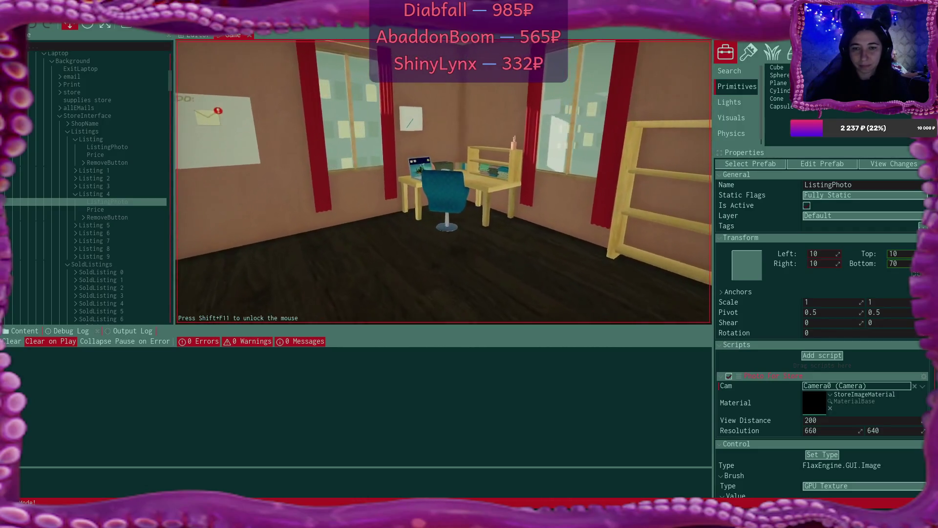
key(w)
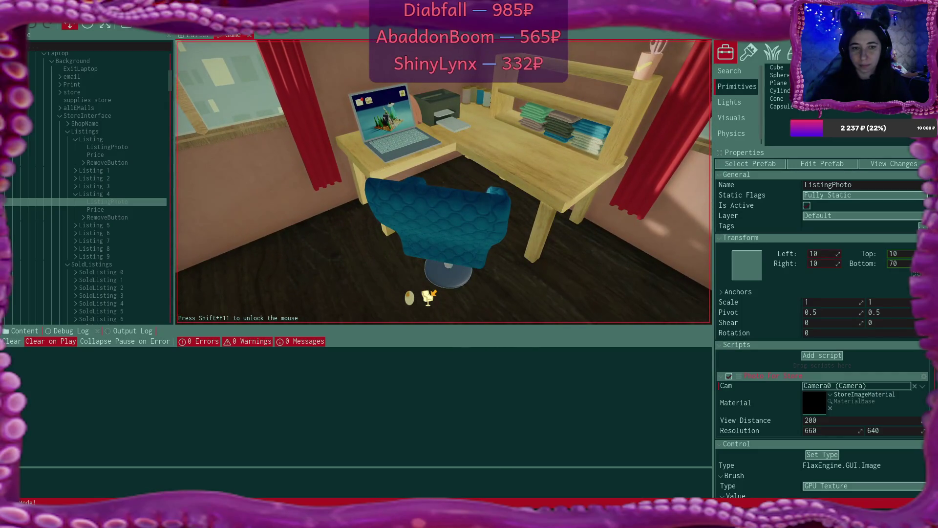
click(428, 296)
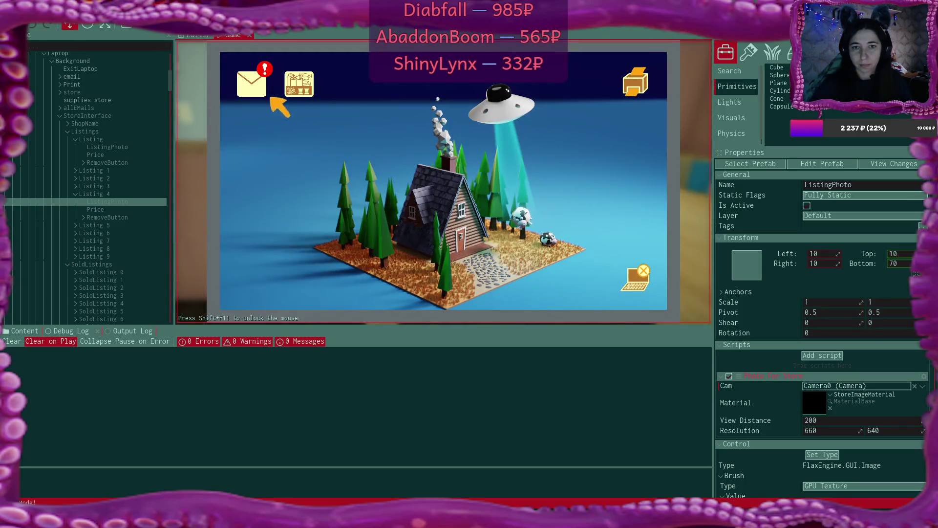
Open the shop-opening email in Mail, start the shop from it, and close the inbox
click(255, 87)
click(430, 153)
click(461, 281)
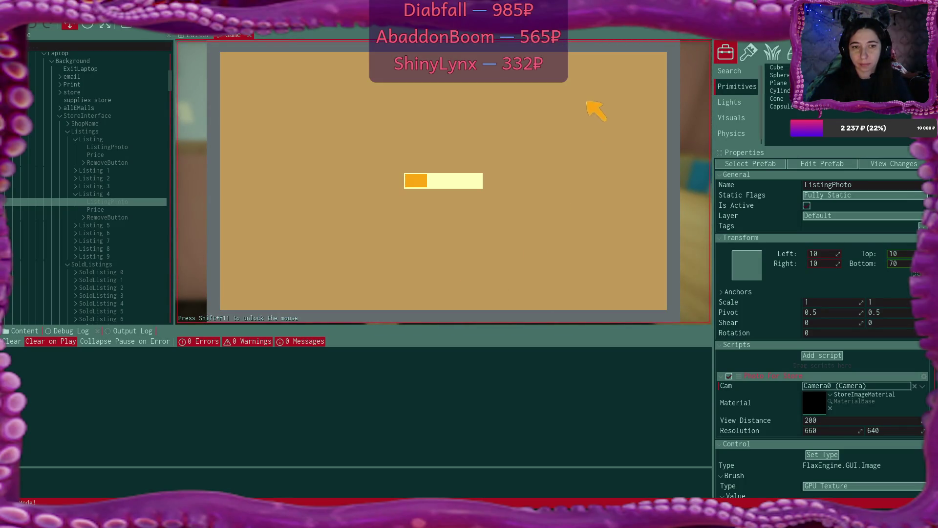
click(654, 62)
click(654, 61)
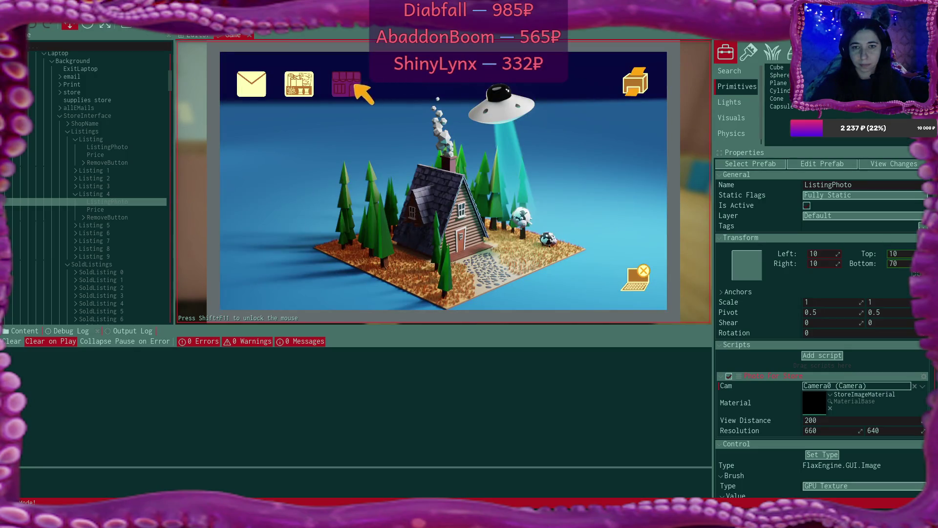
Name the shop SHOP in the store app and confirm
click(347, 86)
click(440, 182)
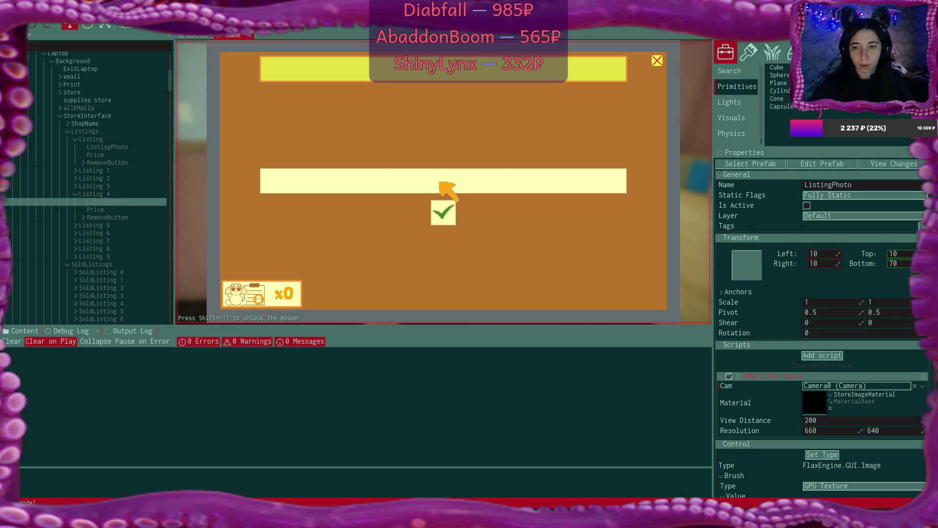
click(442, 183)
text(OP)
click(448, 209)
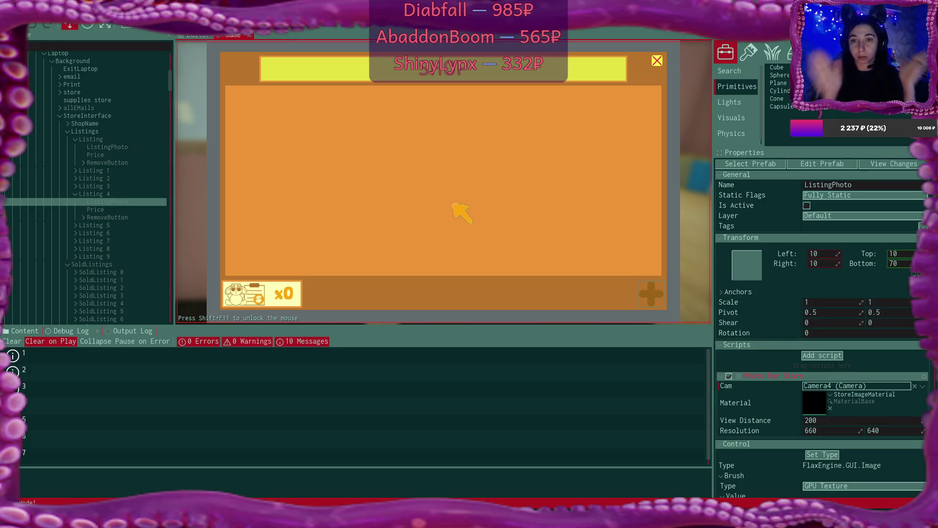
Close the empty listings panel, leave the laptop, then reopen the store app
click(657, 61)
click(634, 277)
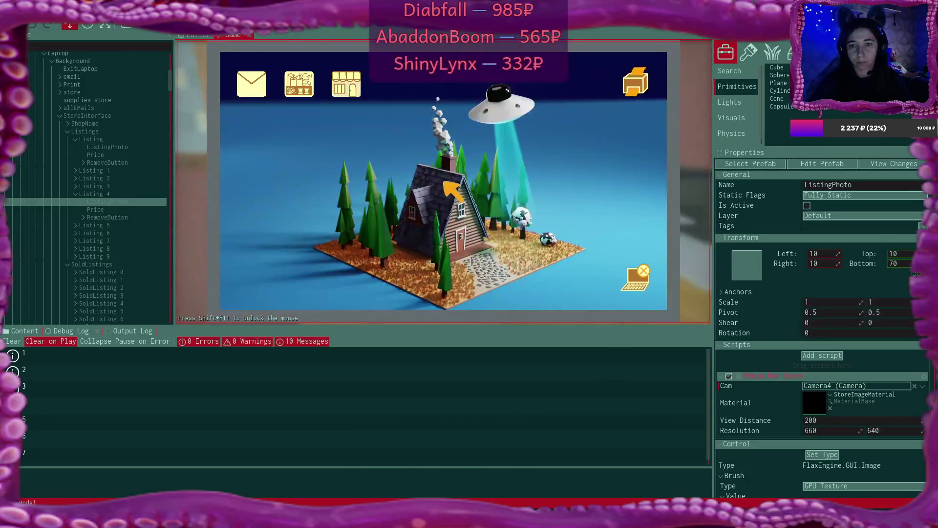
click(349, 80)
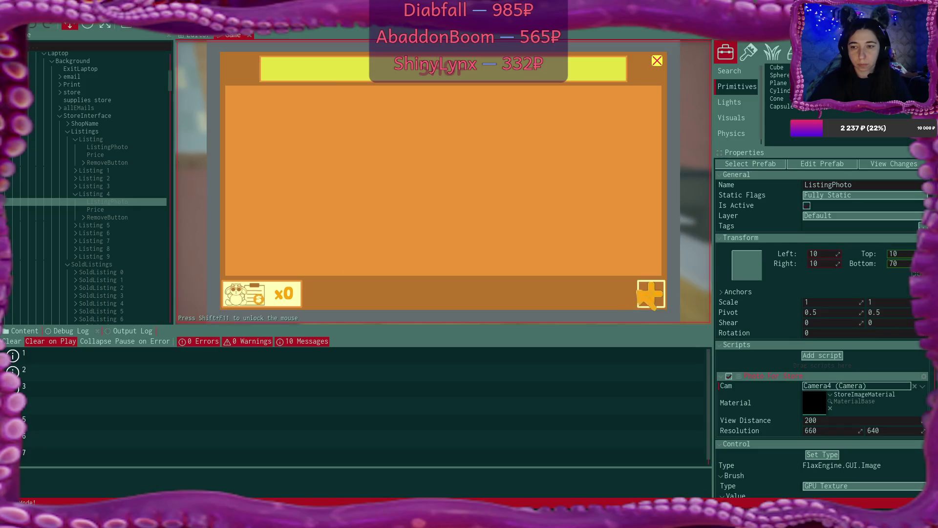
Start a new plushie listing, cycle the preview to the next plushie, and switch to the scene editor
click(641, 291)
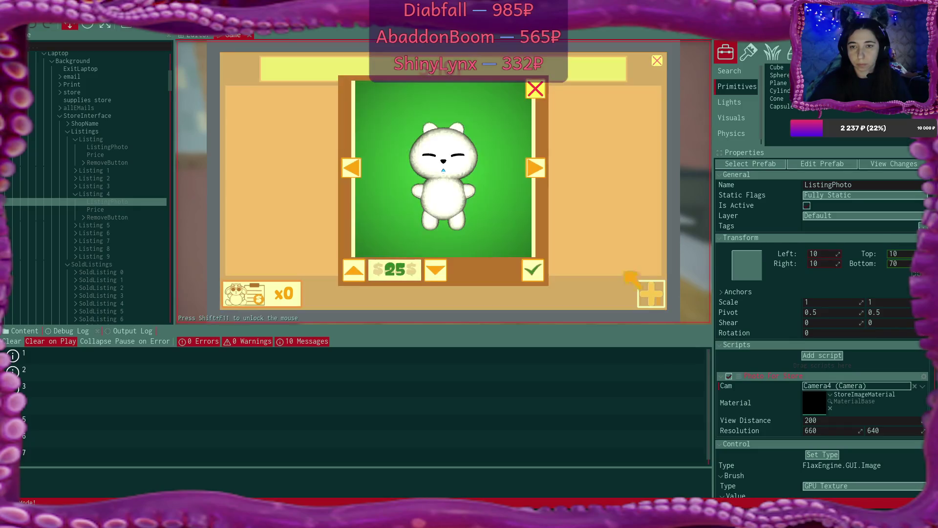
click(538, 167)
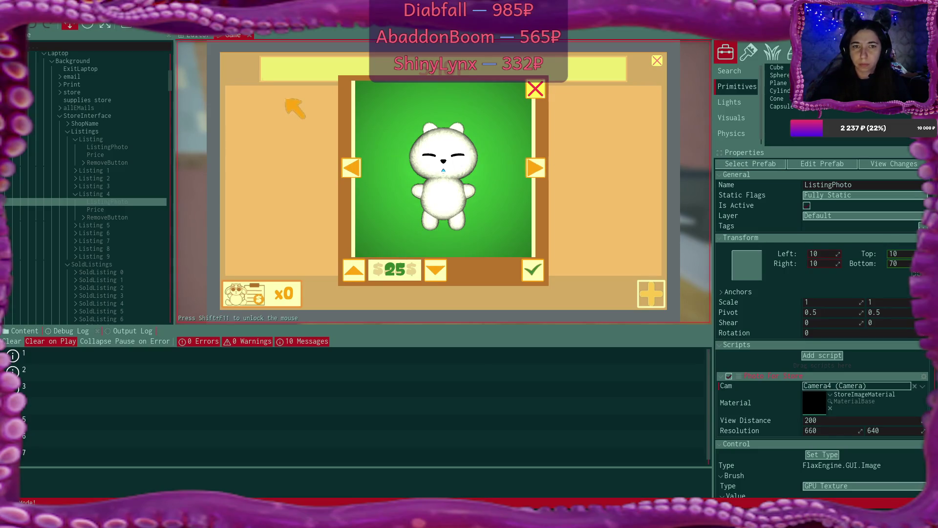
click(198, 35)
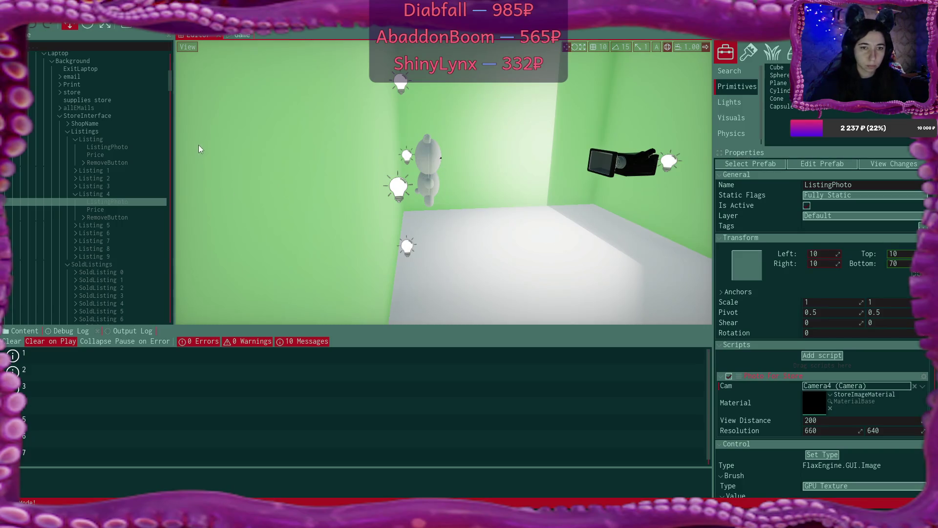
Move plushie10 to Position Z -35 (0, 55, -35) and check the game's listing preview
click(433, 154)
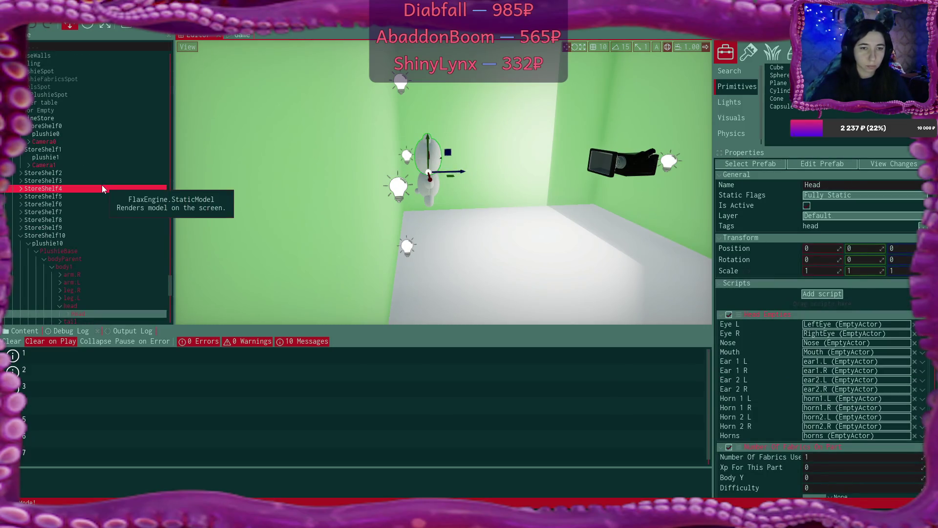
double_click(59, 175)
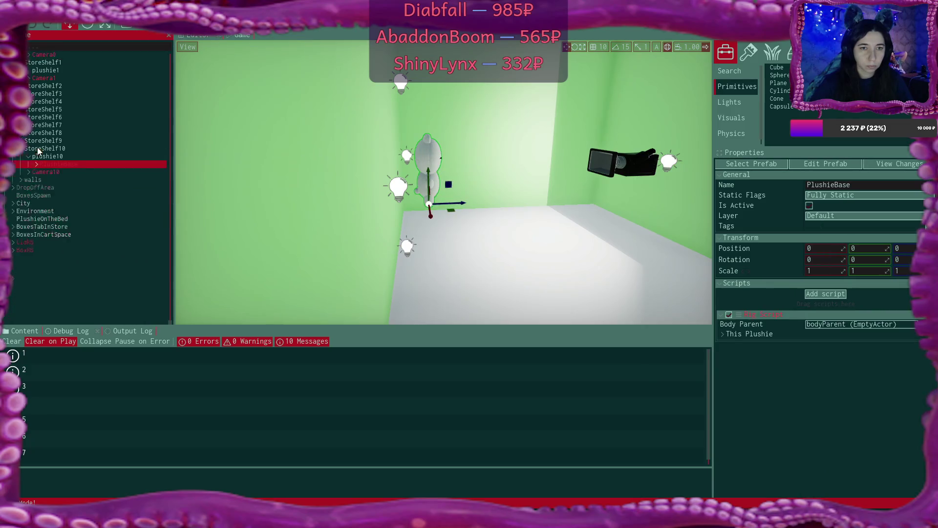
click(52, 221)
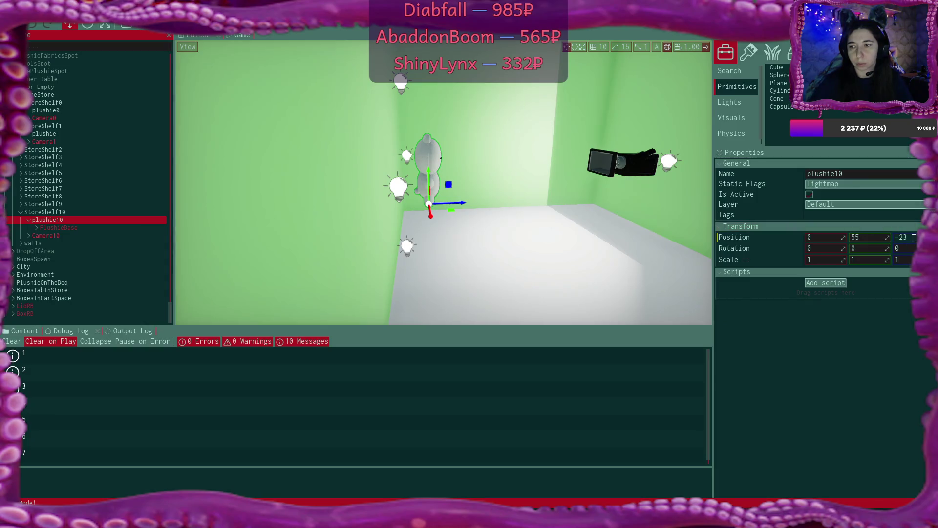
click(913, 238)
text(-35)
key(Return)
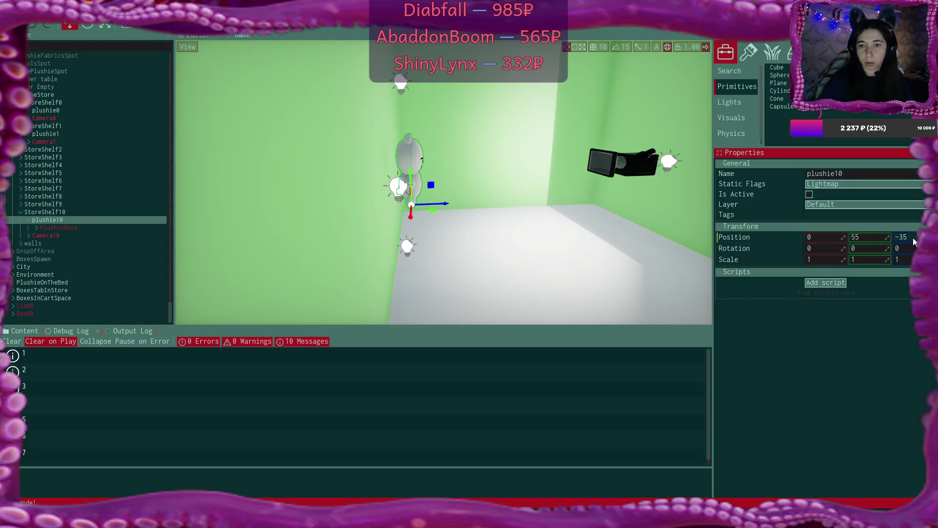
click(246, 39)
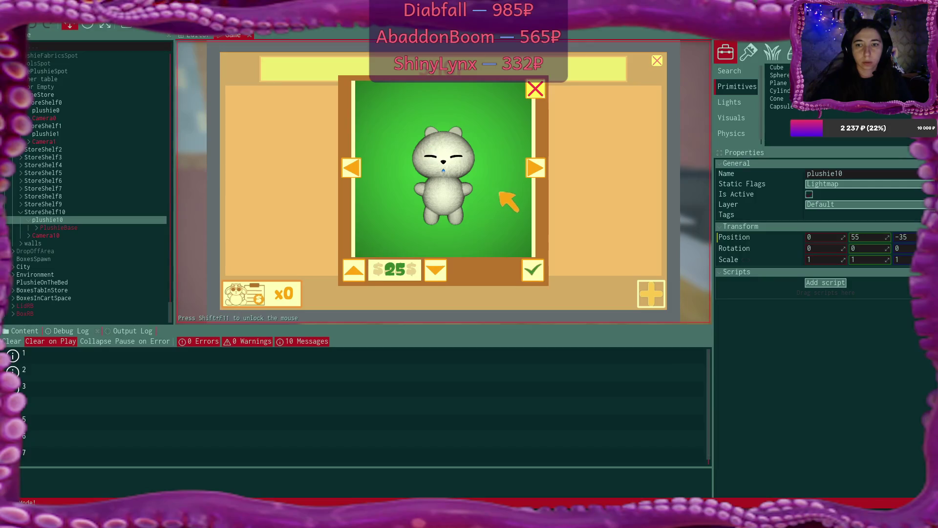
Confirm the white $25 plushie listing, then add and confirm a blue plushie listing
click(533, 268)
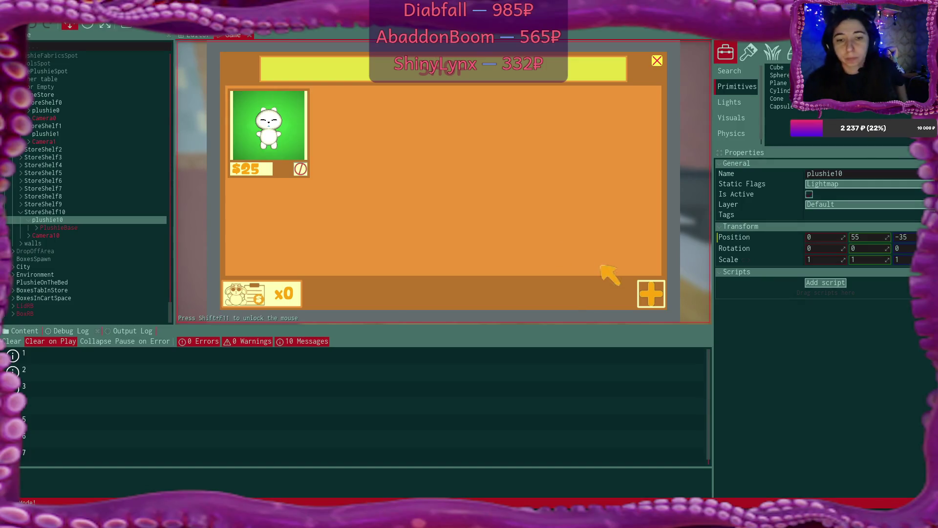
click(650, 293)
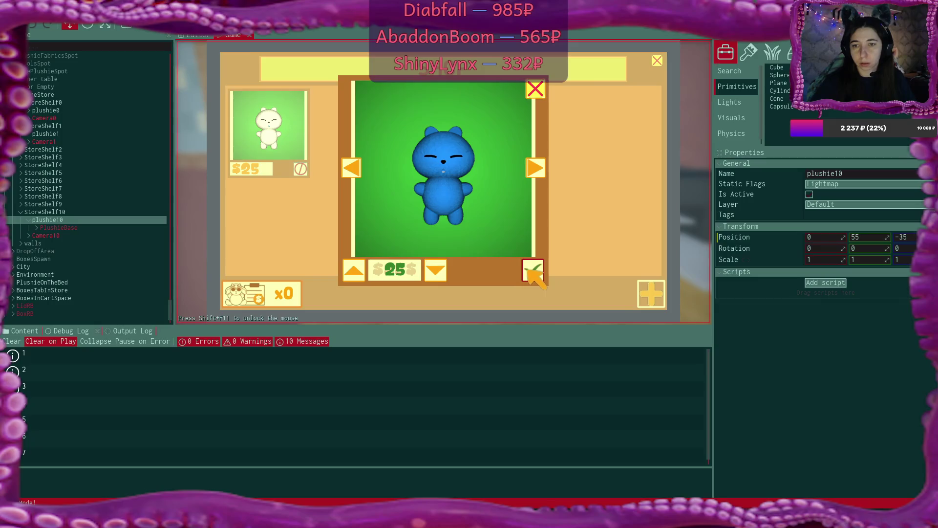
click(533, 269)
Toggle the shop panel between the boxes and listings views, ending on boxes
click(283, 295)
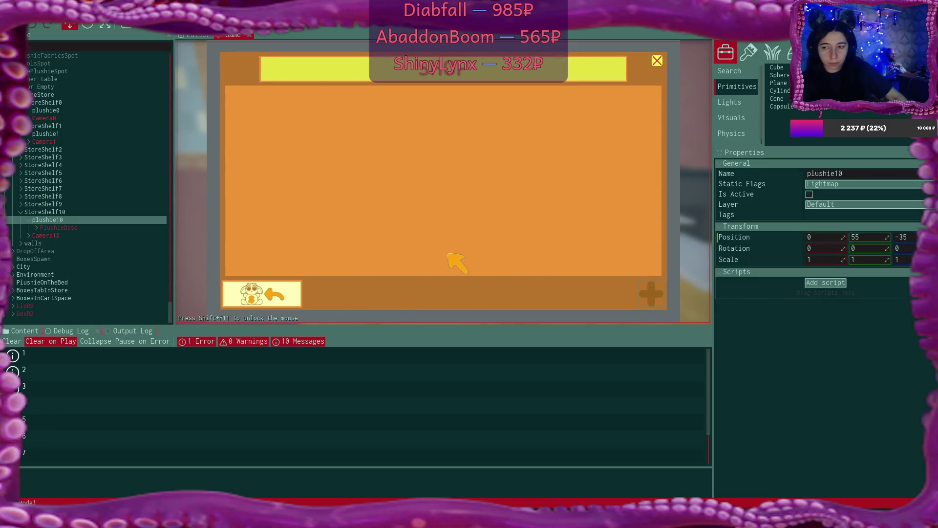
click(249, 292)
click(286, 289)
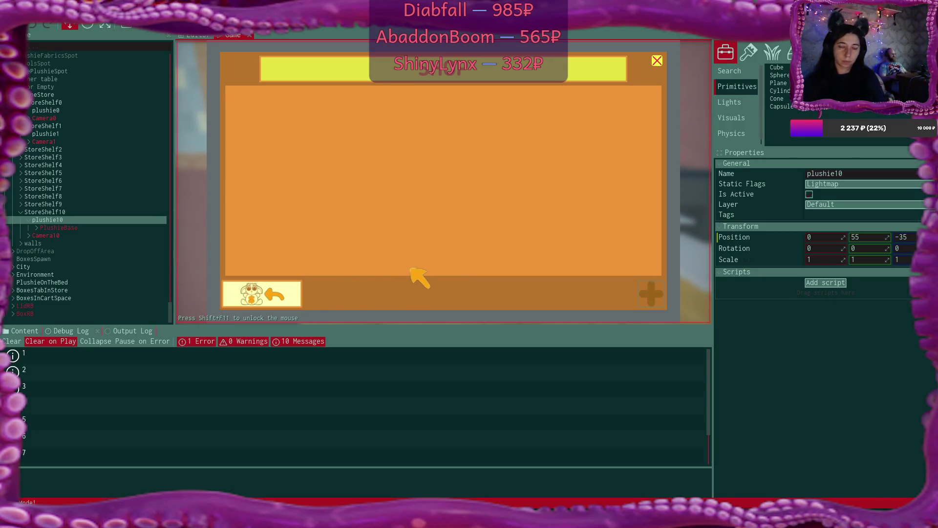
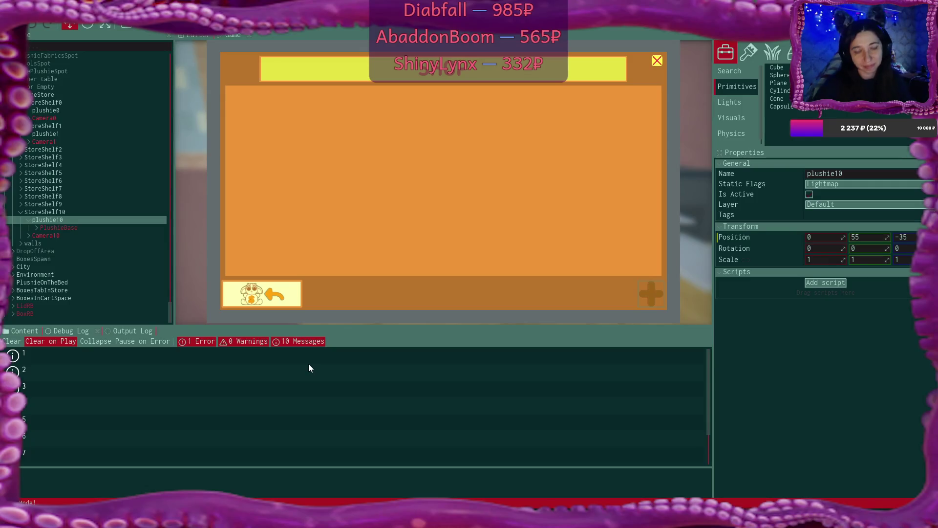
Read the line-30 null-reference exception in the Output Log, stop Play mode, and bring up SoldListingsScript.cs
click(128, 332)
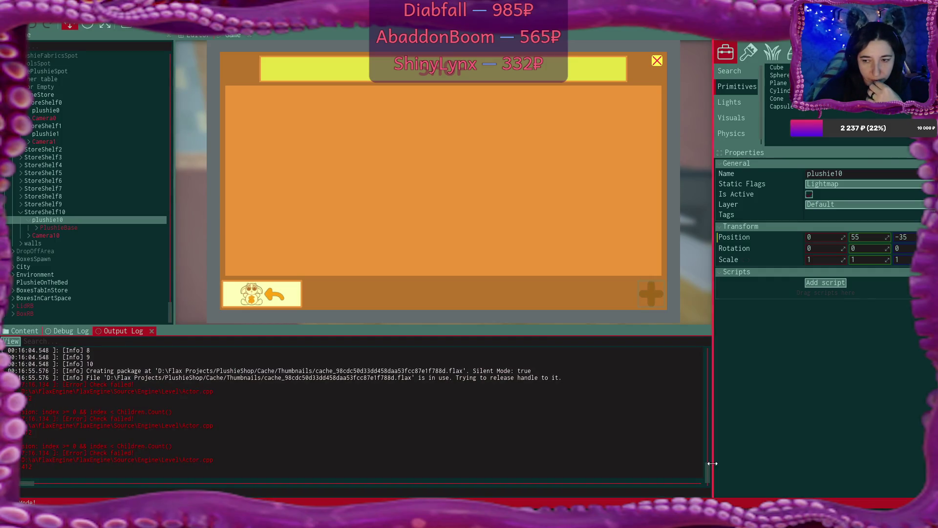
scroll(707, 468, down, 5)
scroll(708, 470, down, 3)
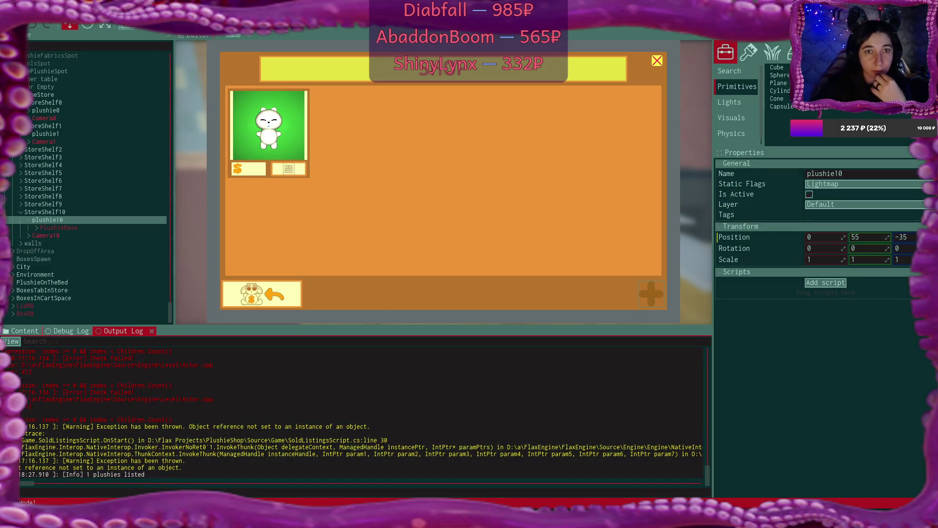
click(125, 26)
click(477, 518)
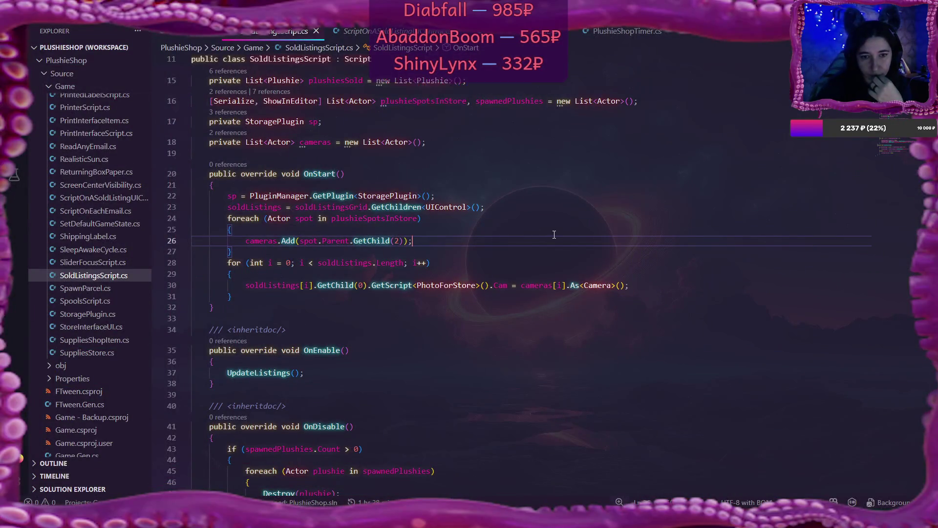
Place the caret on failing line 30 of SoldListingsScript.cs, then return to the Flax editor
click(286, 286)
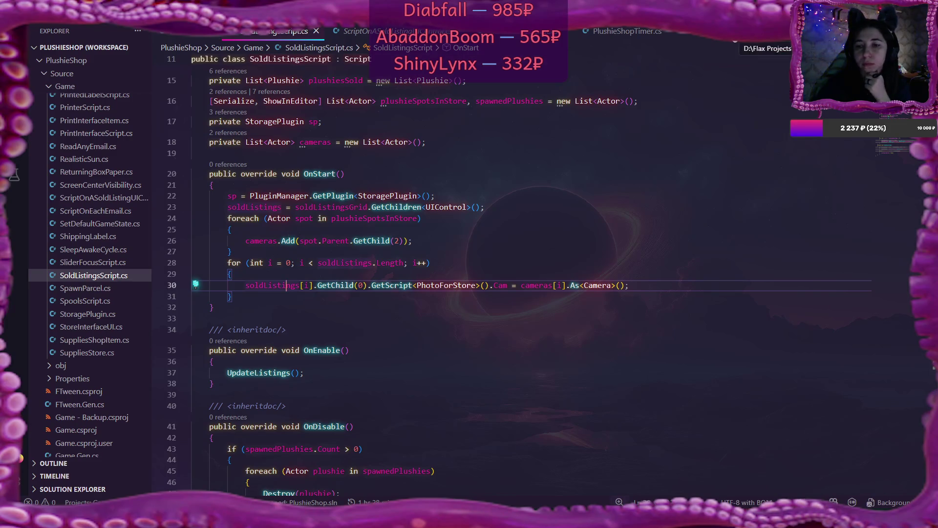
key(alt+Tab)
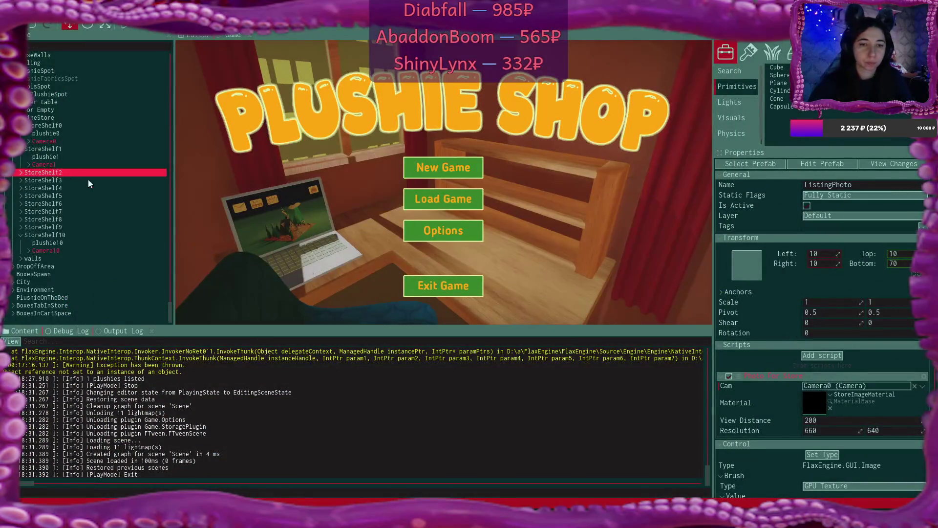
Browse the scene hierarchy, collapsing Listing 4 and Listing and peeking inside SoldListing 9
scroll(88, 179, up, 5)
scroll(92, 181, up, 10)
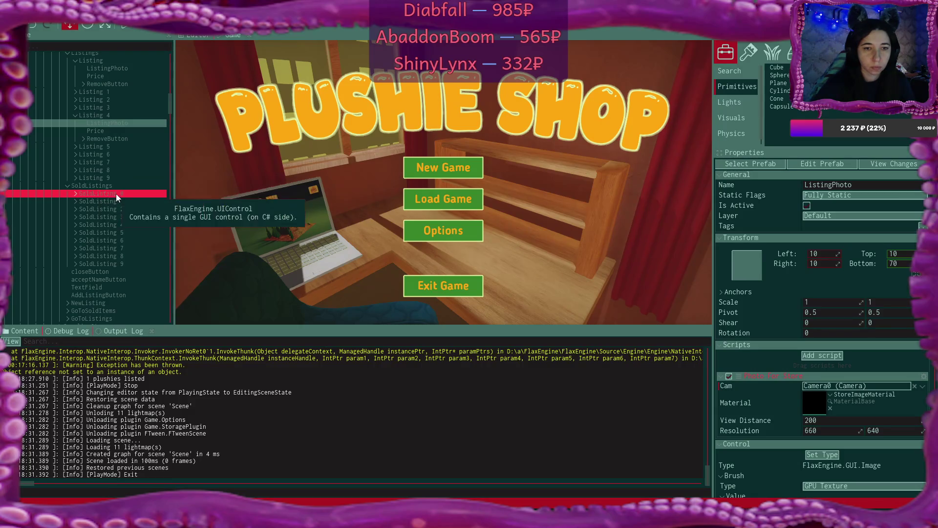
click(76, 116)
scroll(119, 130, up, 2)
click(75, 104)
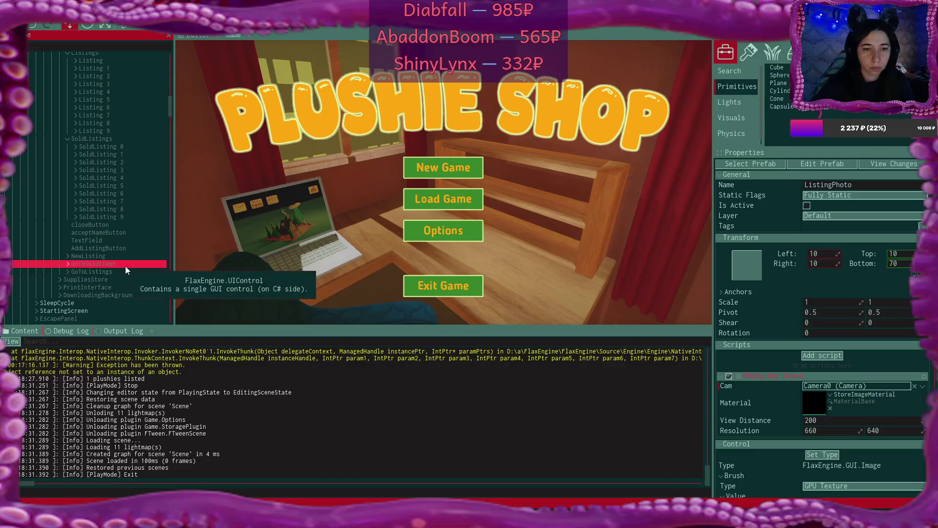
click(76, 266)
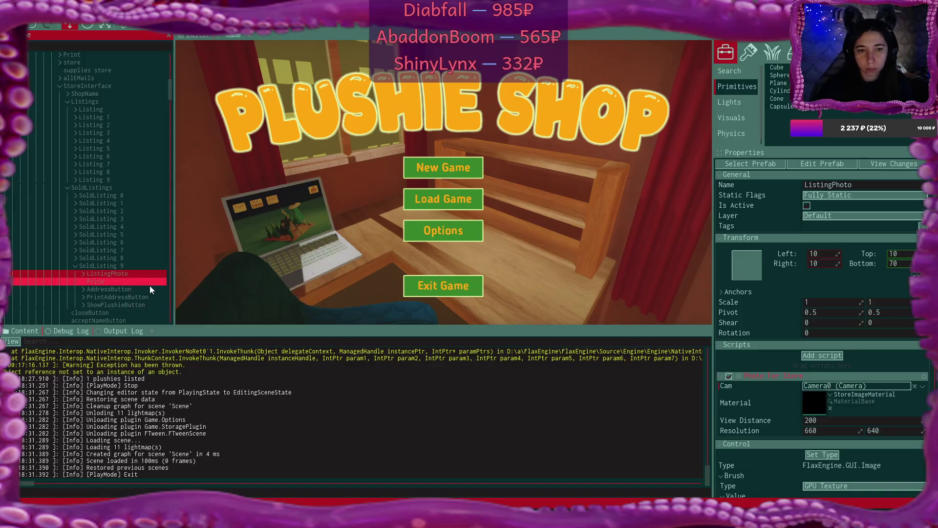
click(76, 265)
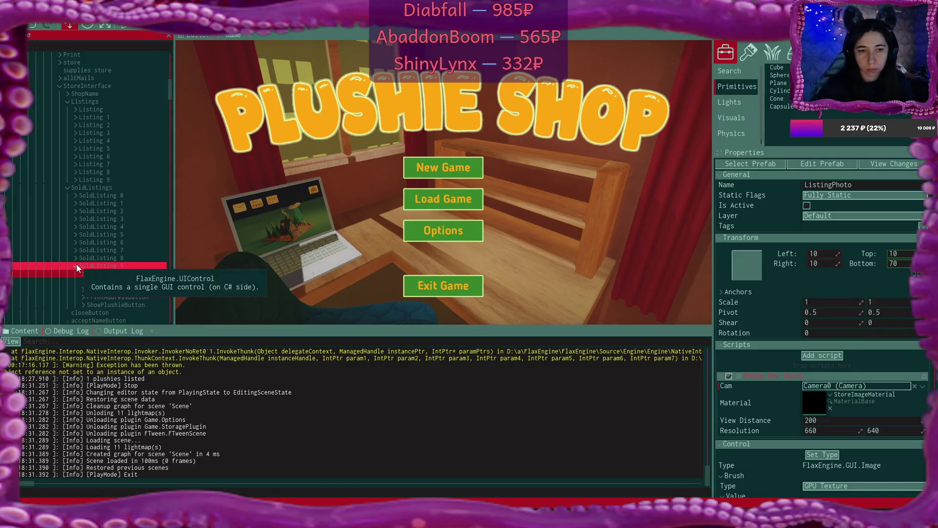
Open the exception's source line from the Output Log in the code editor, then come back
mouse_move(512, 518)
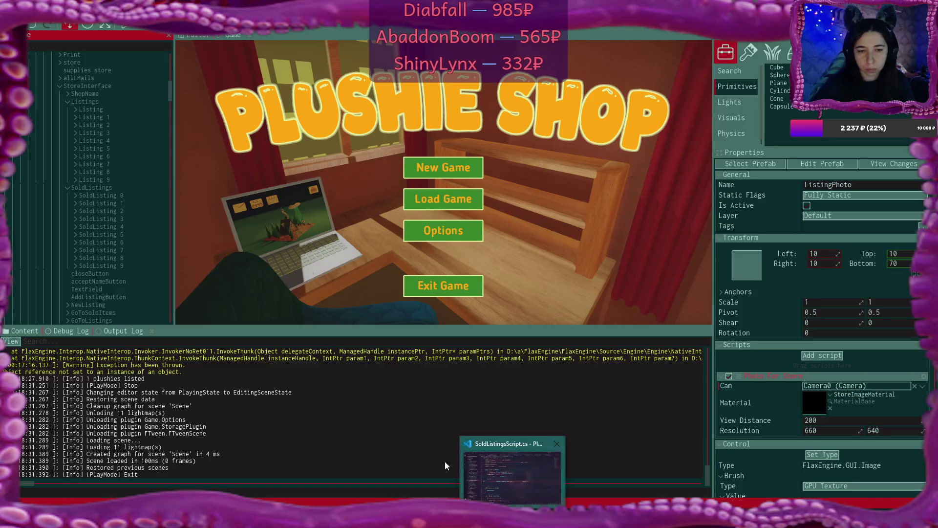
scroll(329, 417, up, 2)
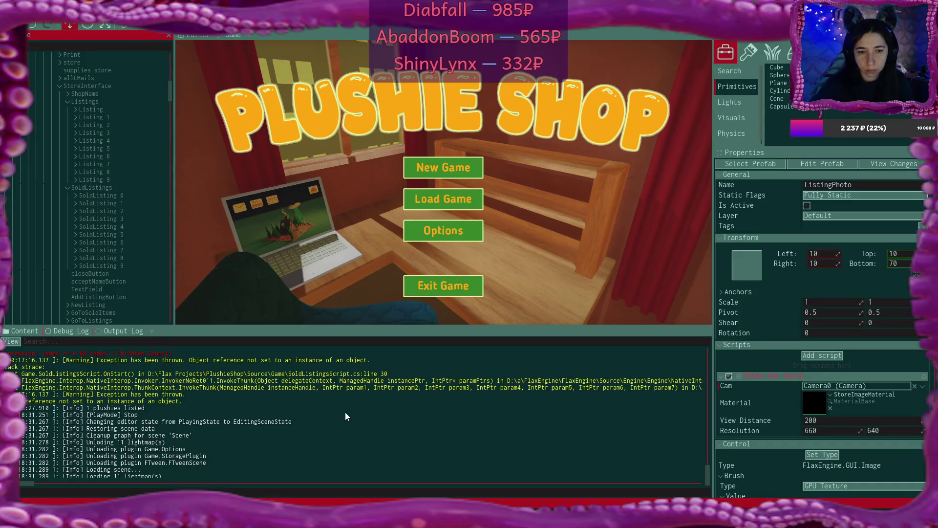
scroll(345, 413, up, 3)
double_click(346, 414)
key(alt+Tab)
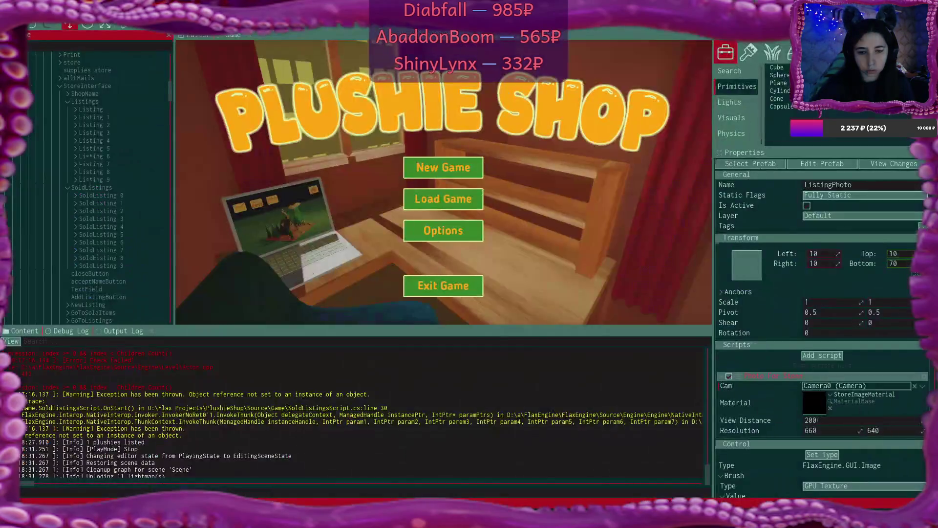
Show the error's stack trace in the Debug Log and jump to script line 30
click(63, 334)
click(116, 405)
scroll(131, 426, down, 5)
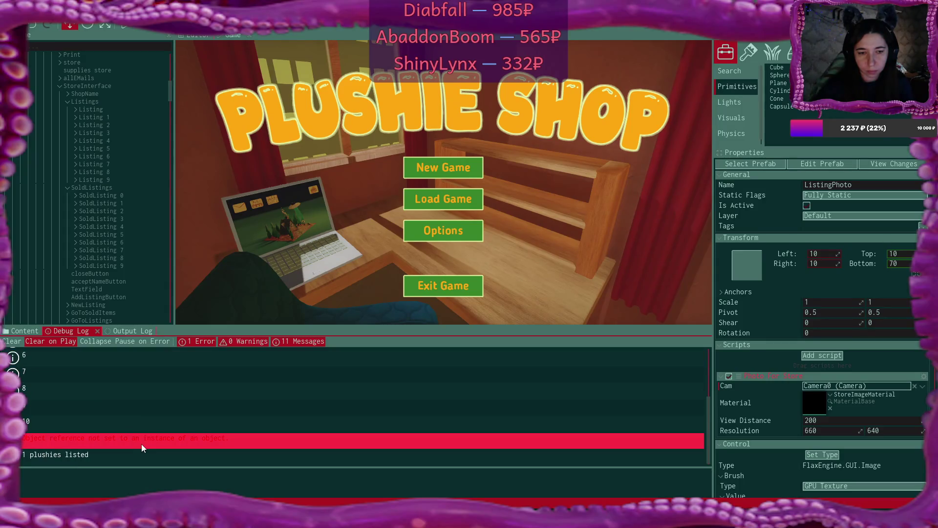
click(142, 444)
drag(369, 467, 369, 451)
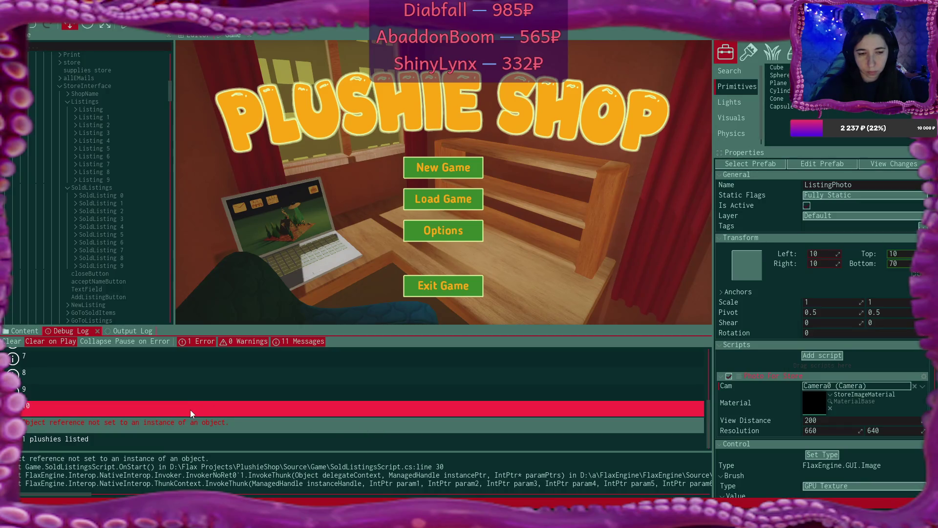
double_click(190, 409)
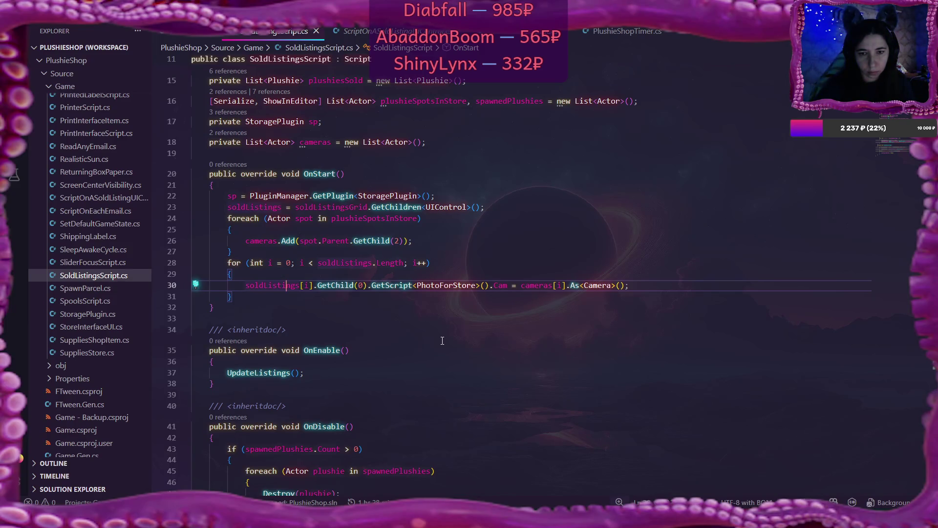
Add a Debug.Log after the camera loop printing soldListings.Length and cameras.Count + " cams"
click(262, 252)
key(BackSpace)
key(BackSpace)
key(BackSpace)
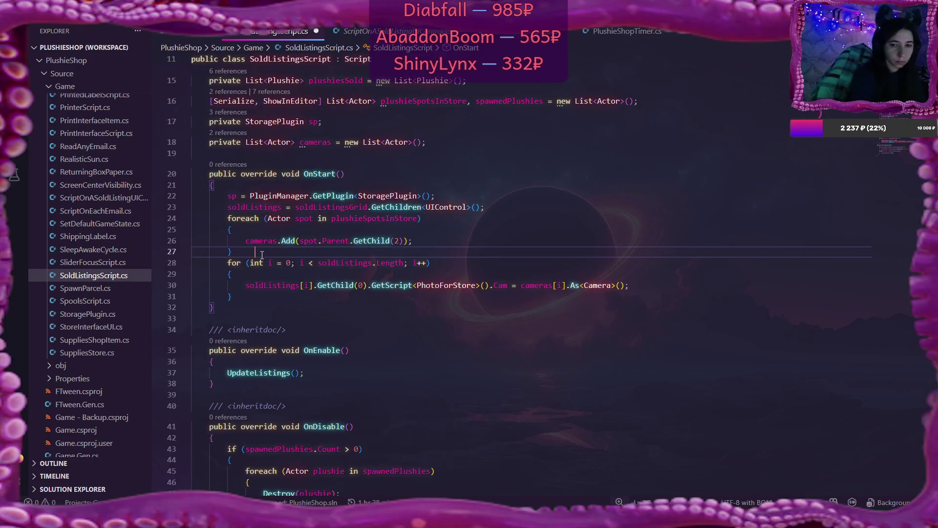
key(BackSpace)
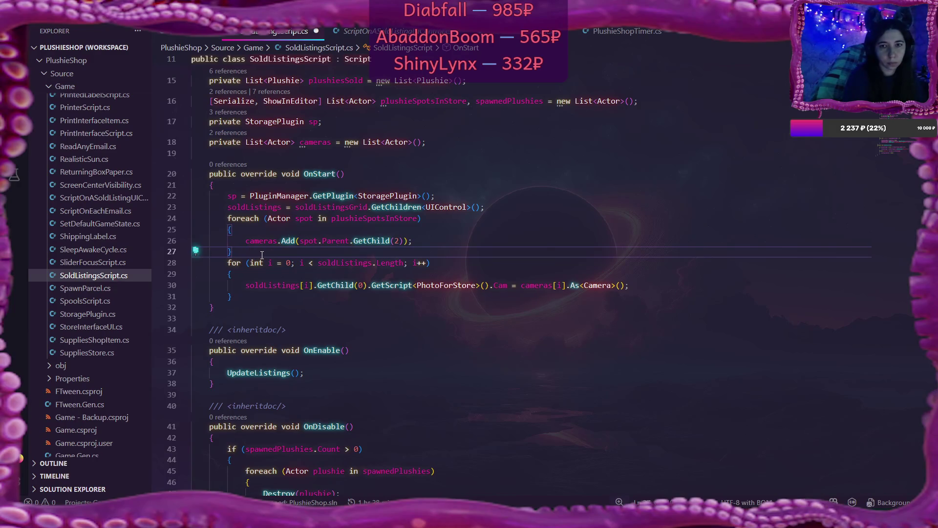
key(Return)
text(Debug.Log()
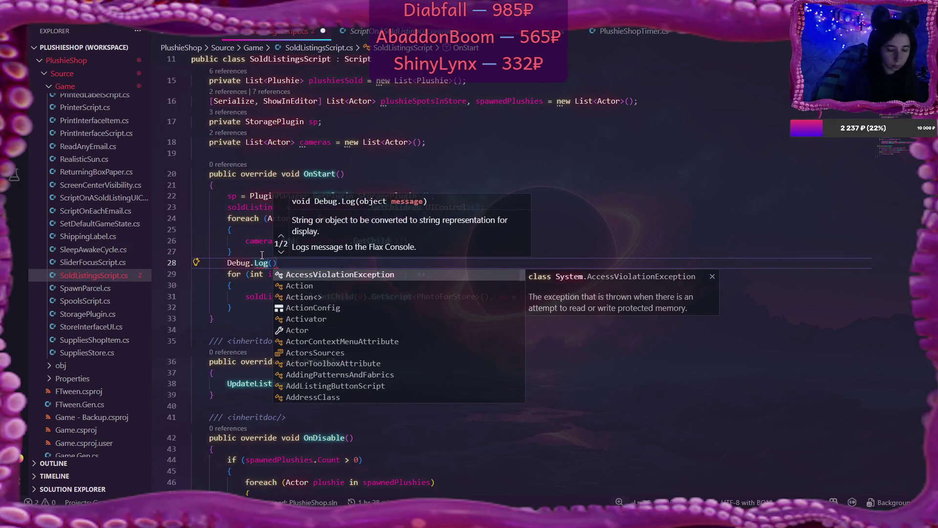
text("sold li)
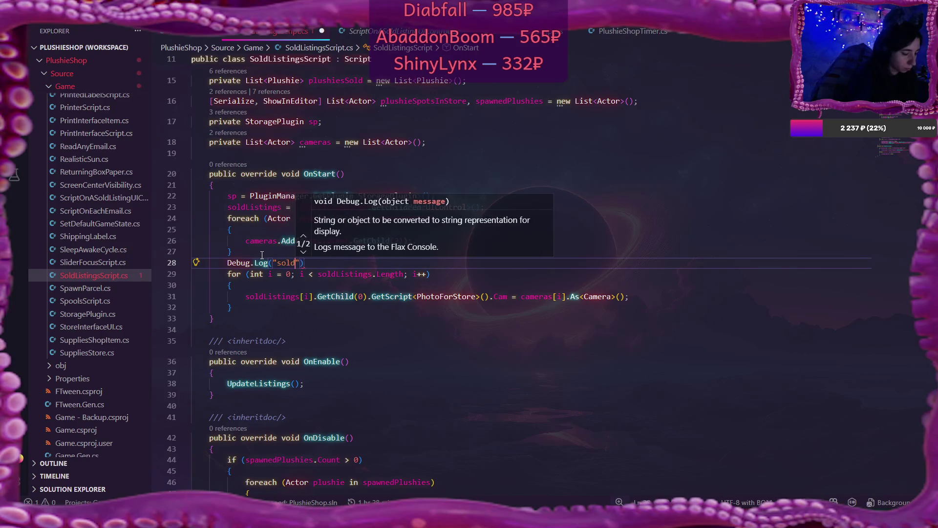
text(stings )
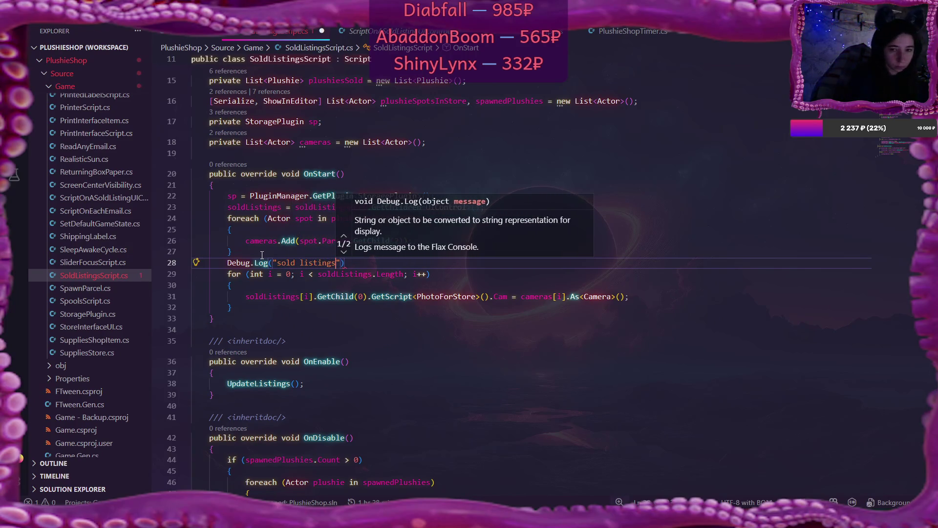
text("+)
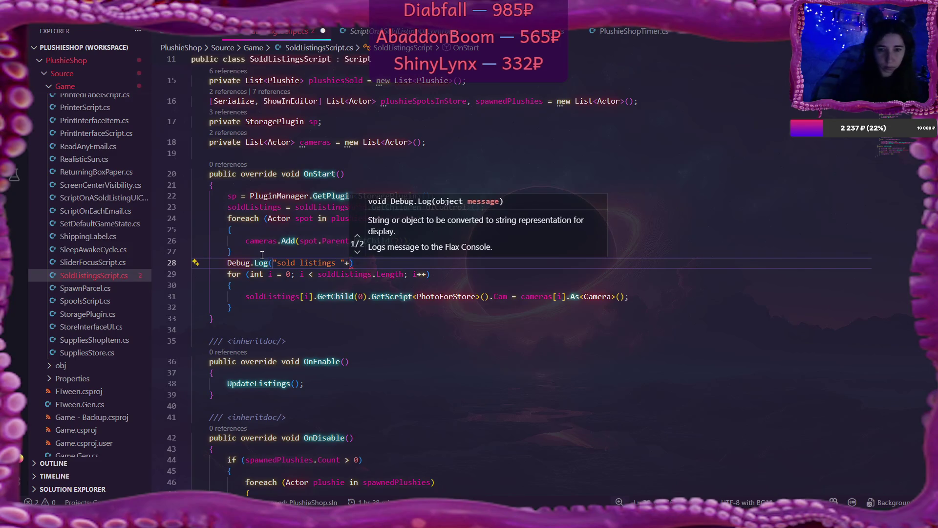
click(299, 296)
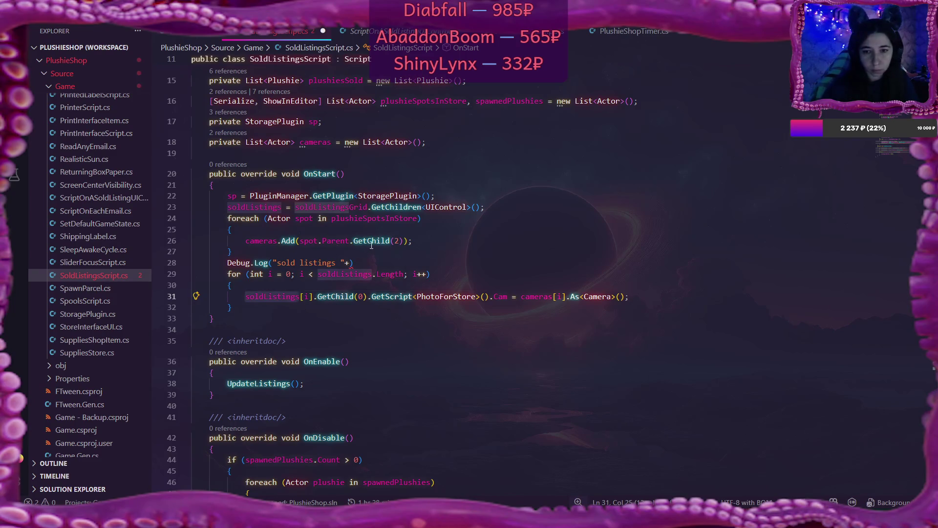
click(351, 262)
text(soldListings.)
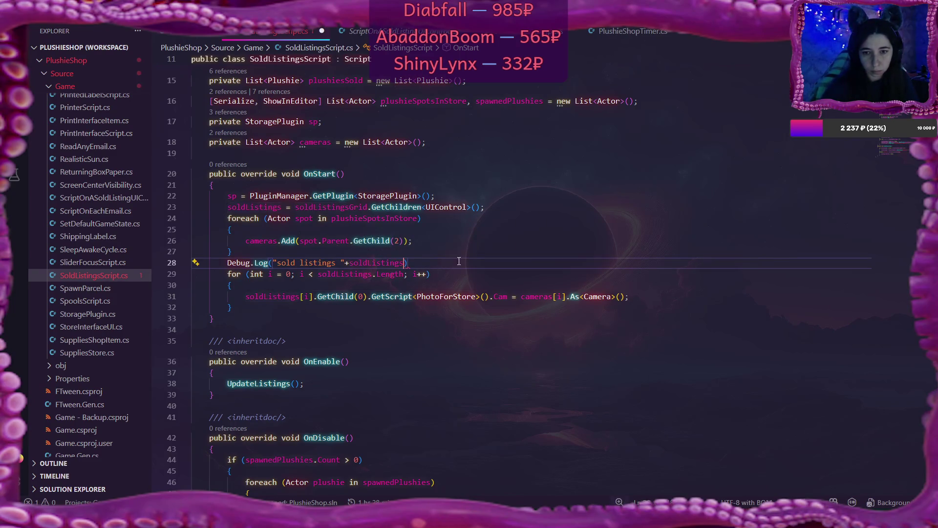
text(Length)
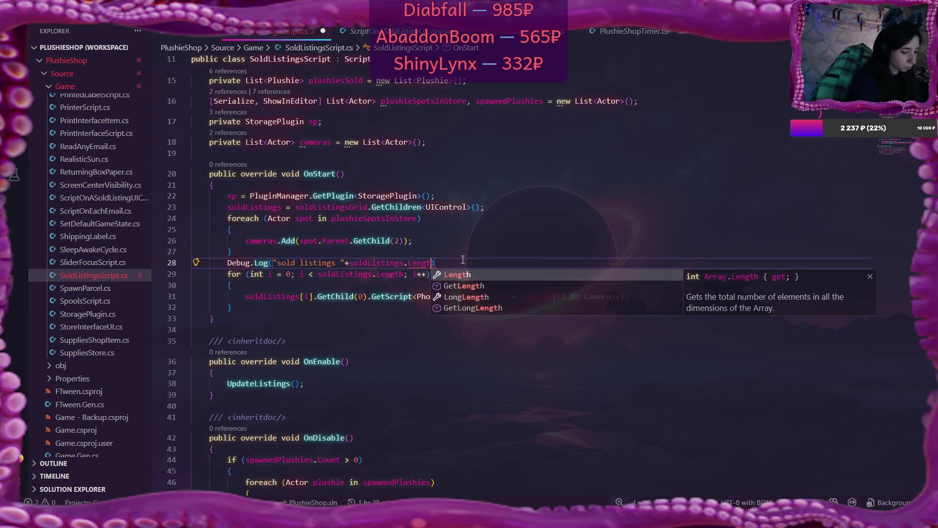
text(+)
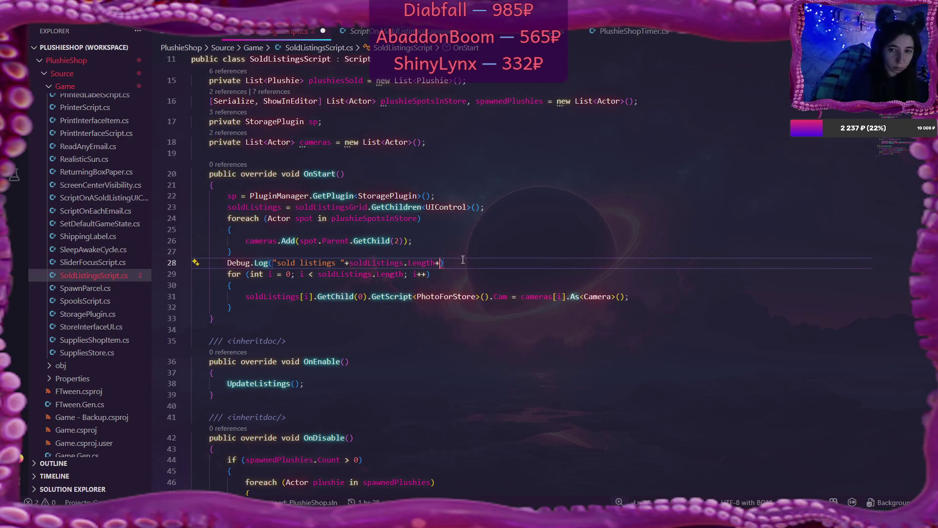
text(" ")
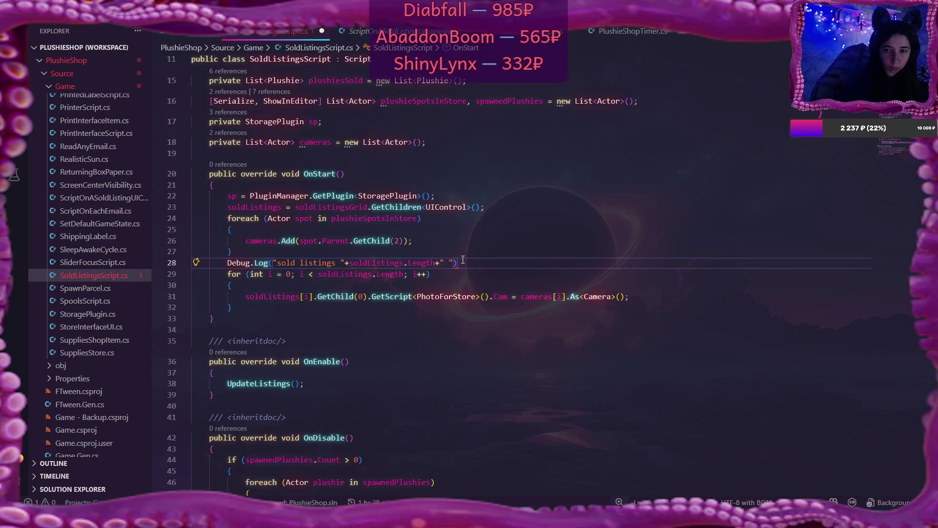
text(and )
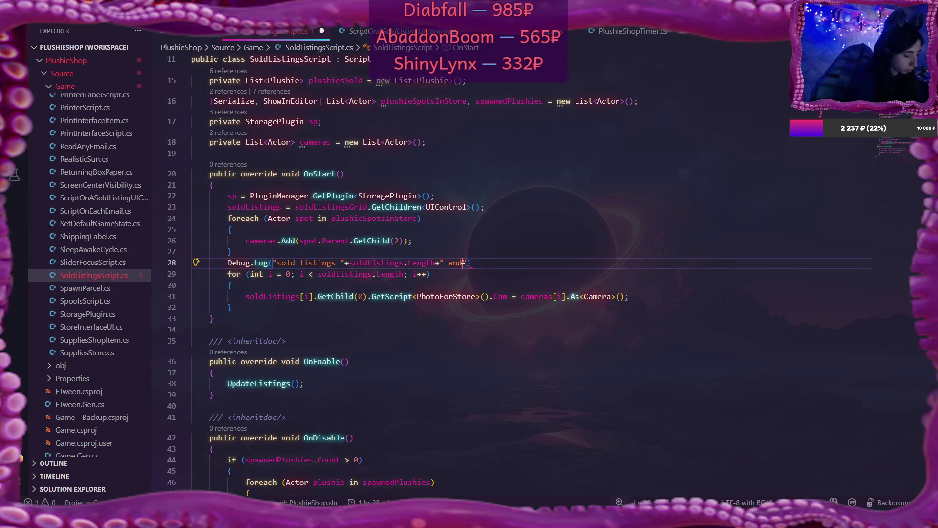
text(+)
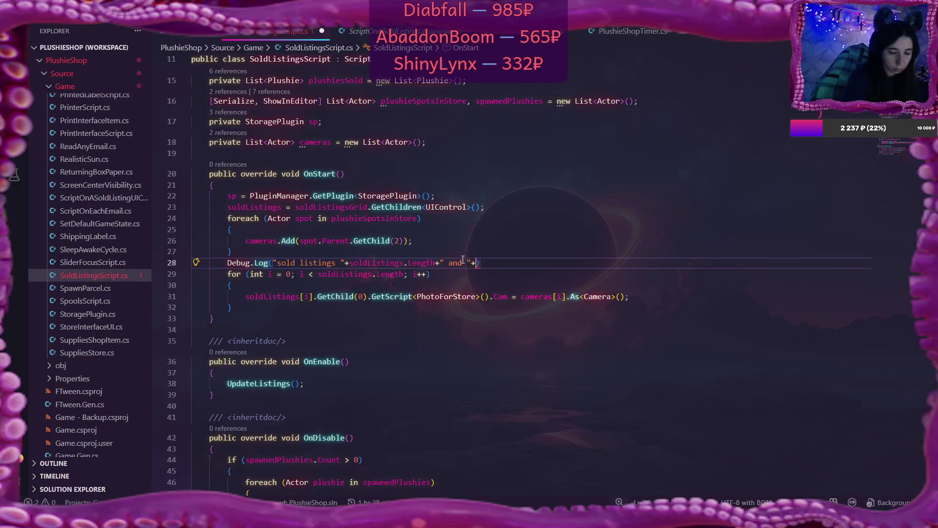
double_click(257, 240)
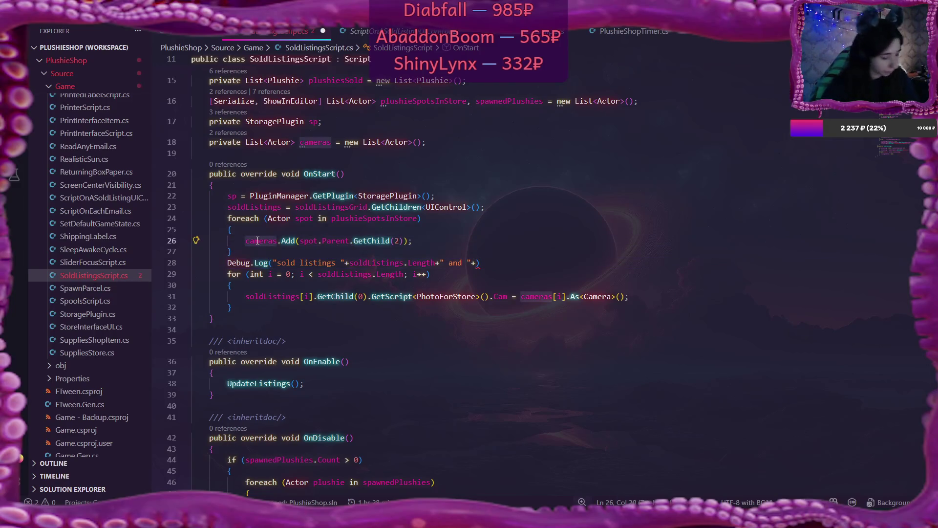
click(478, 264)
text(cameras)
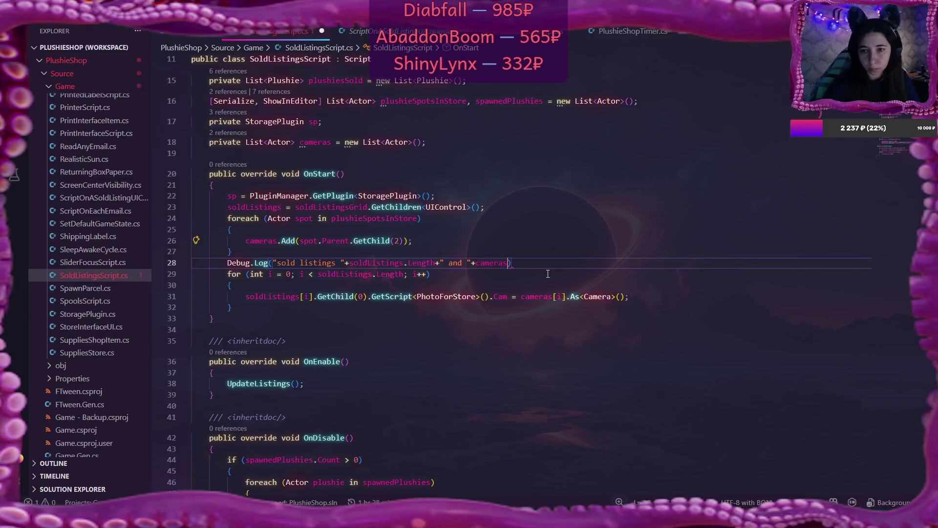
text(.Count)
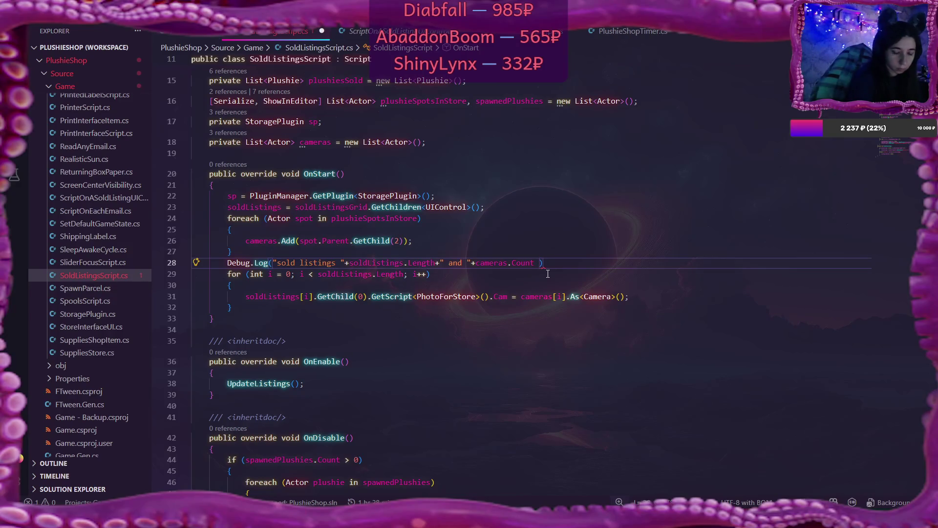
text( + " cams"))
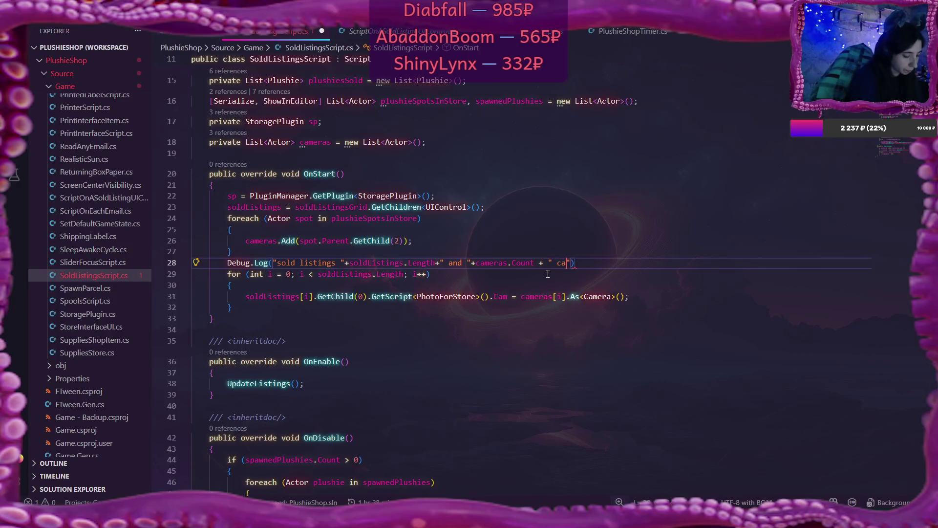
text(;)
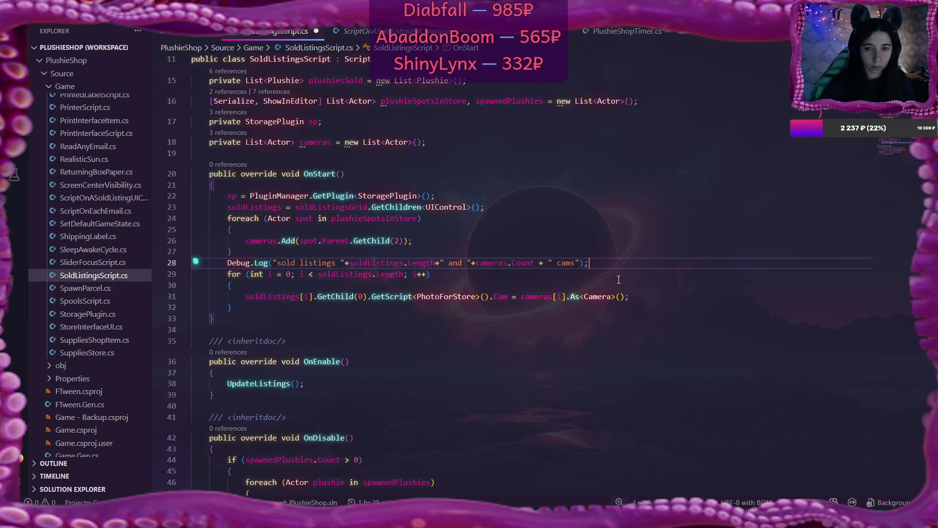
mouse_move(397, 241)
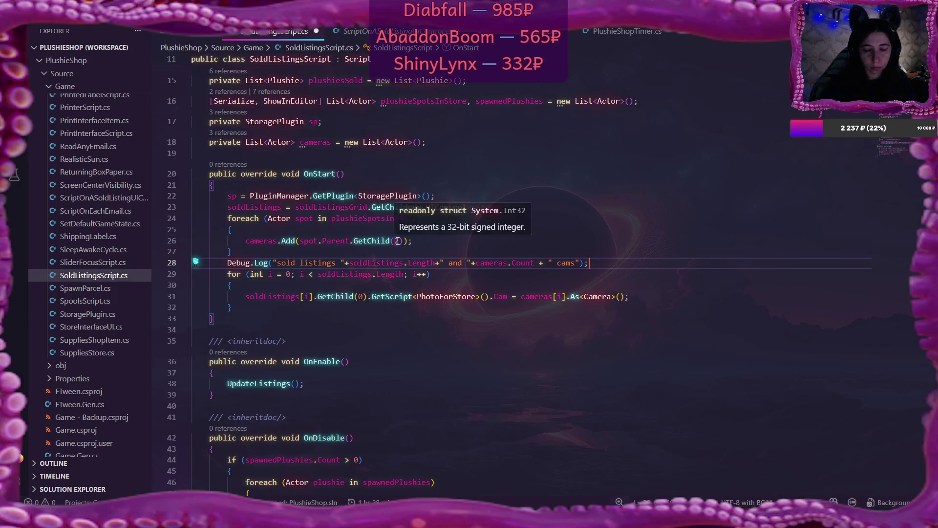
Change the cameras list declaration and constructor from List<Actor> to List<Camera>
scroll(397, 241, up, 1)
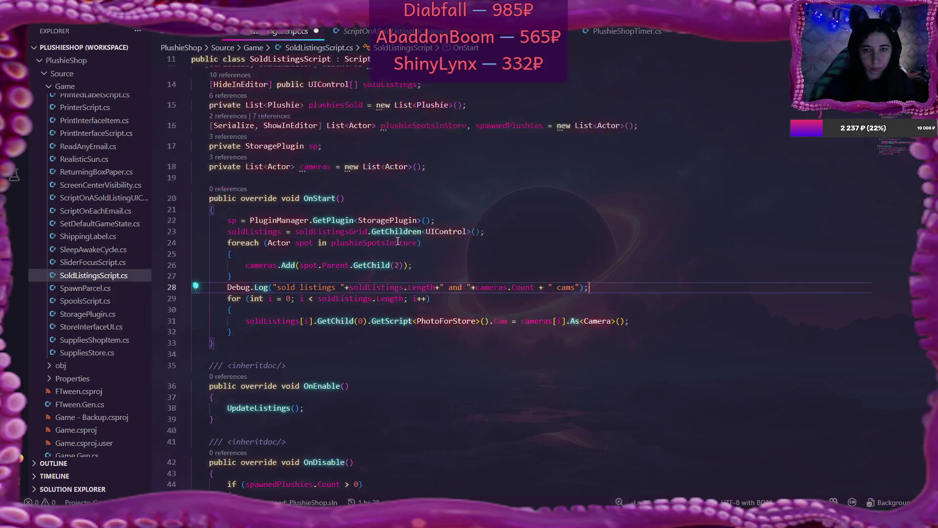
double_click(281, 170)
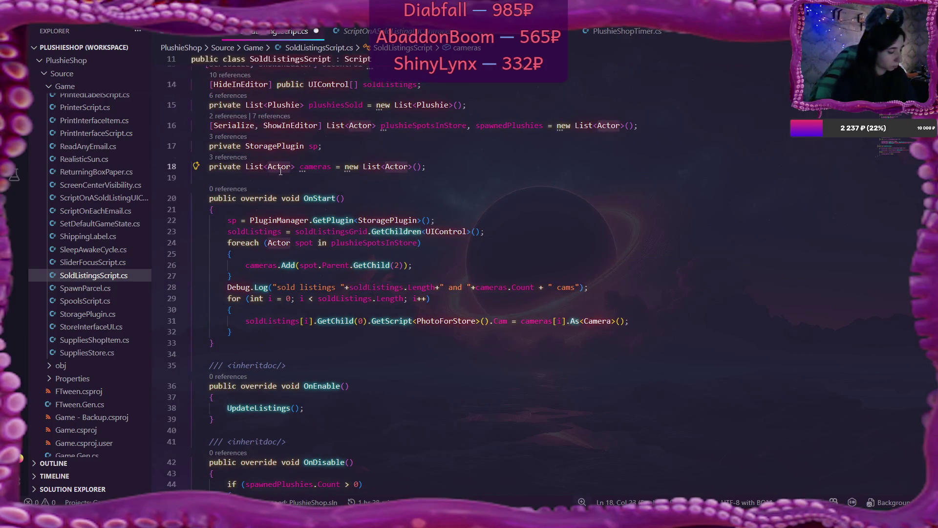
text(Camera)
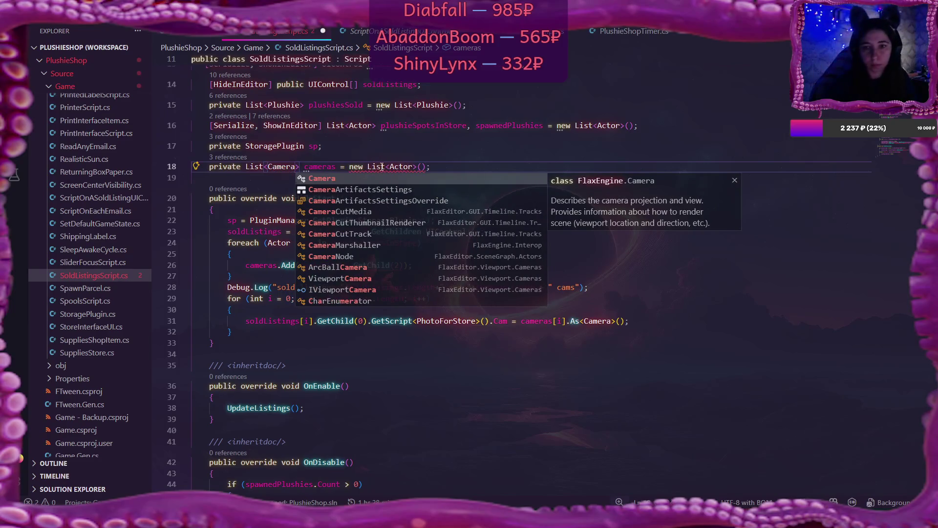
double_click(397, 167)
text(Camera,)
key(BackSpace)
text(mear)
key(ctrl+BackSpace)
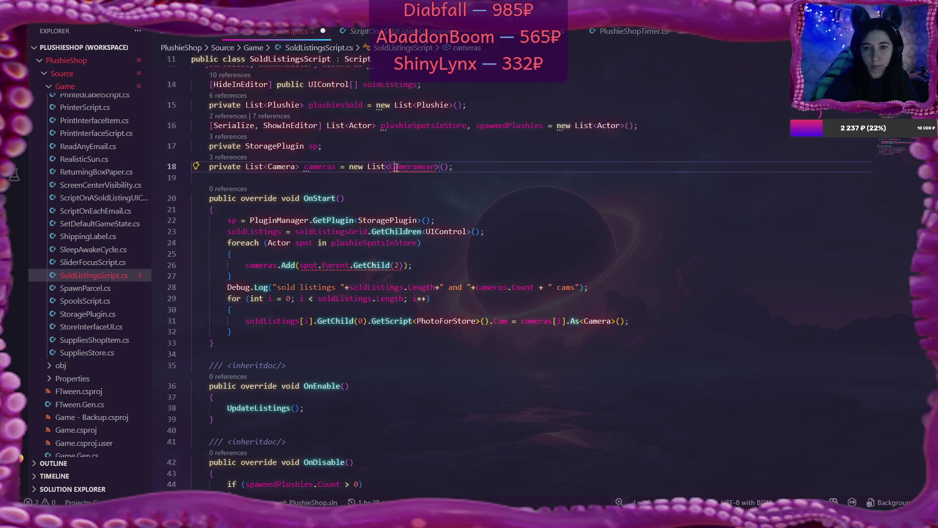
text(Came)
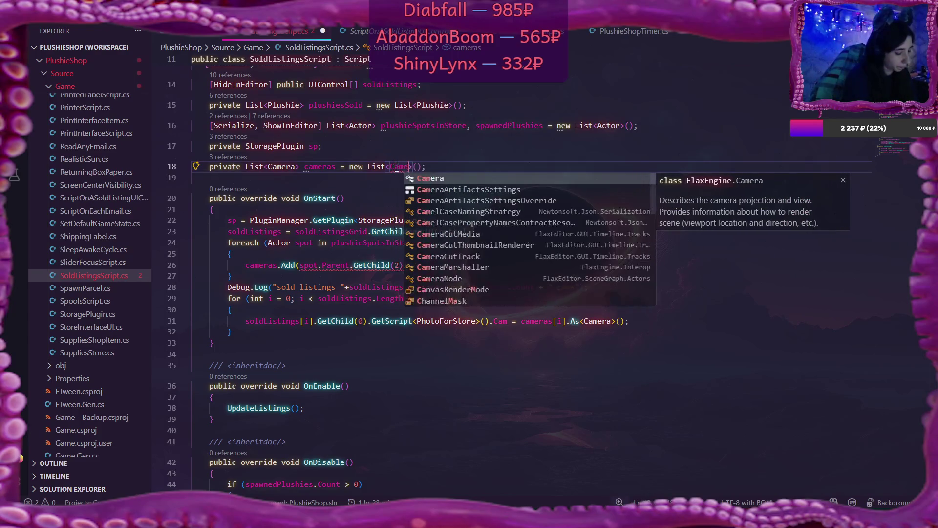
text(ra)
Fill the list with GetChild<Camera>() and delete the .As<Camera>() cast on line 31
click(399, 264)
key(BackSpace)
key(BackSpace)
key(Delete)
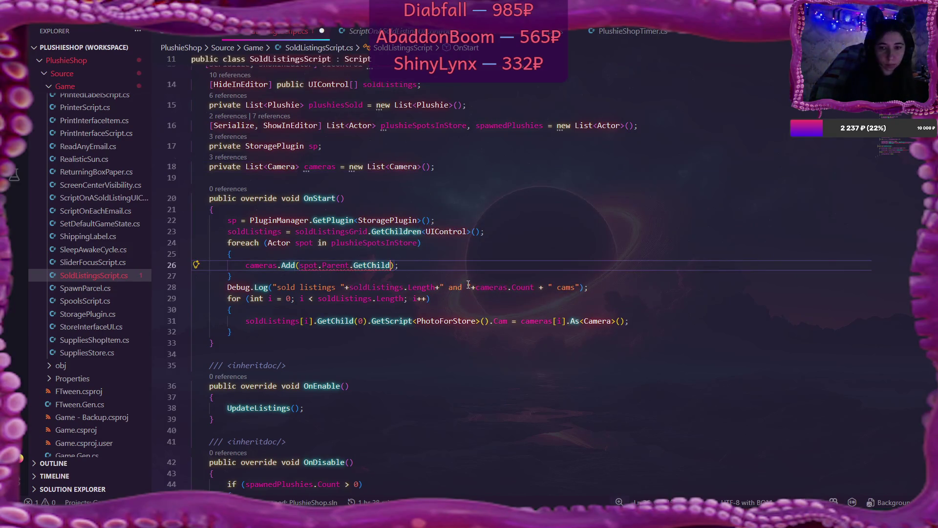
text(<Camera)
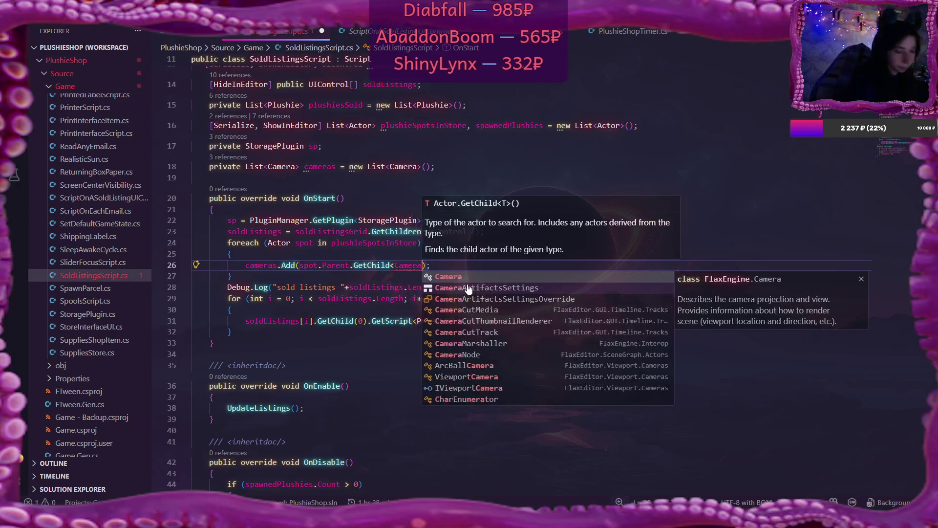
text(>())
drag(566, 321, 624, 321)
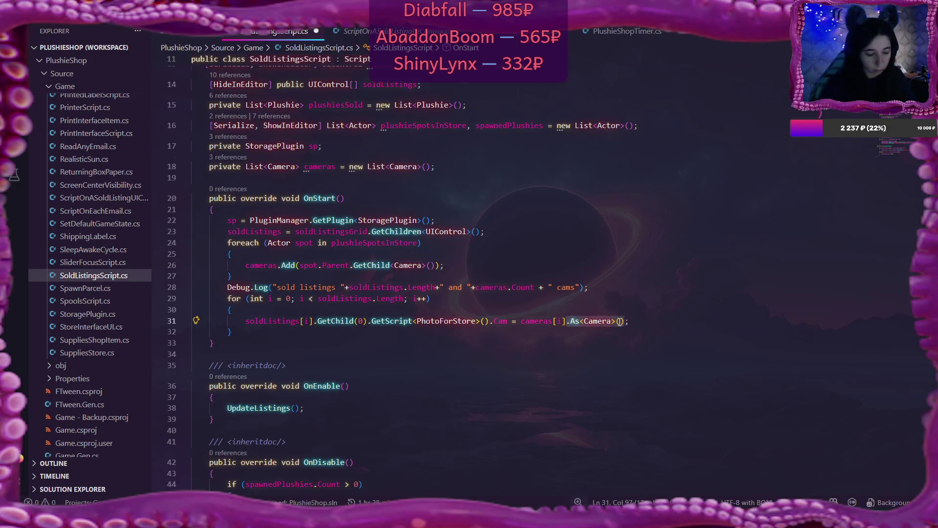
key(BackSpace)
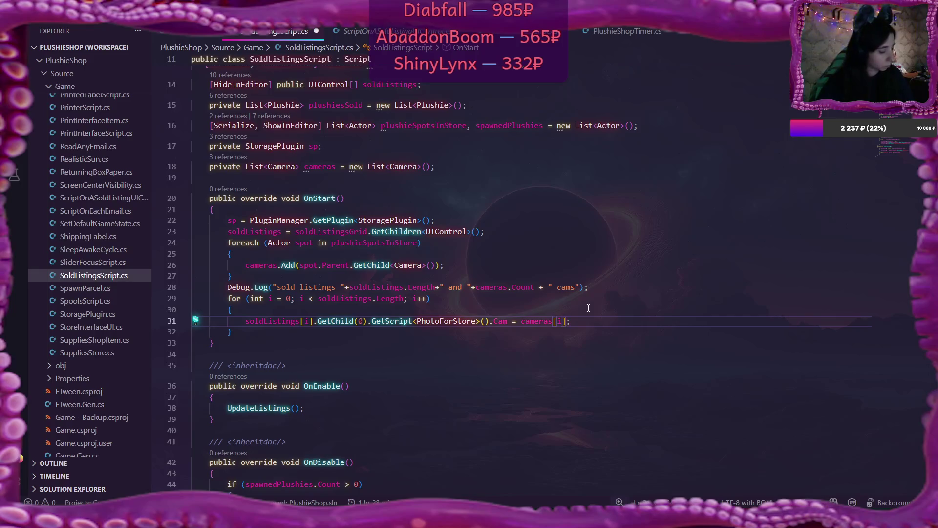
Save SoldListingsScript.cs and go back to the Flax editor
key(ctrl+s)
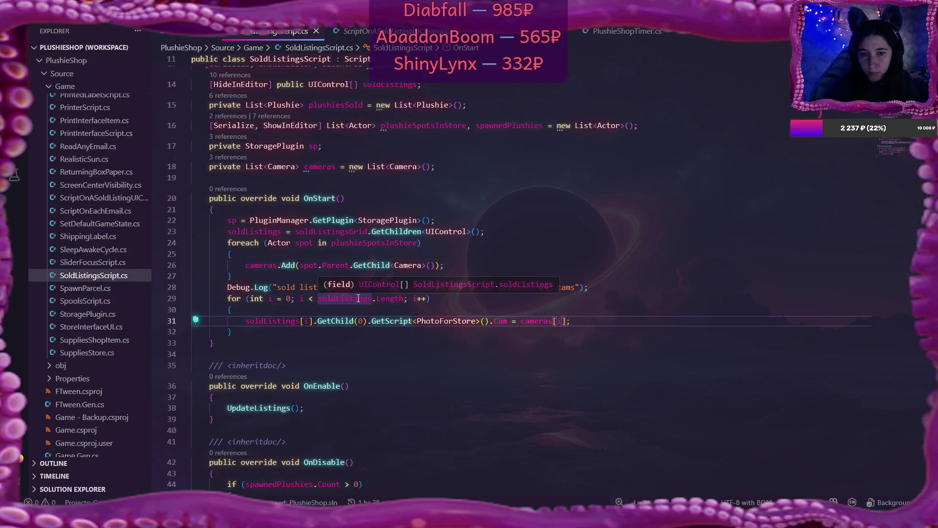
click(590, 289)
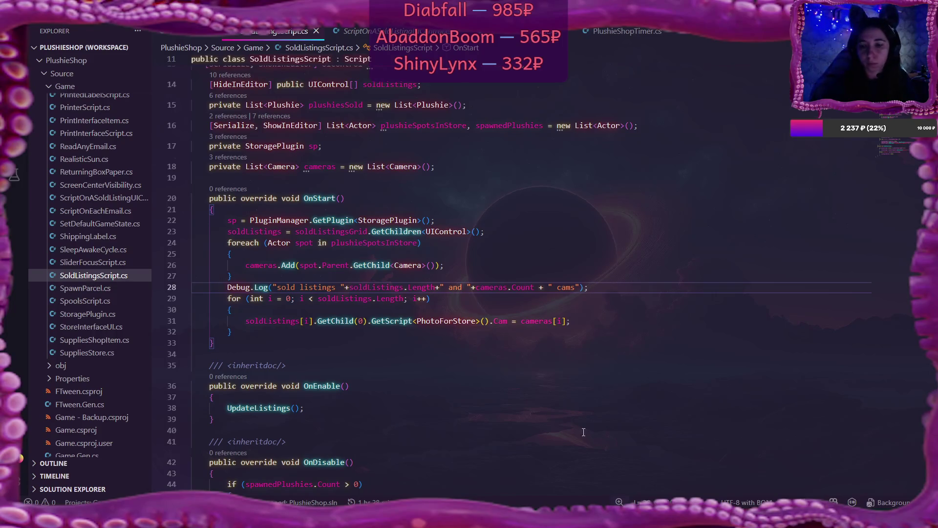
key(alt+Tab)
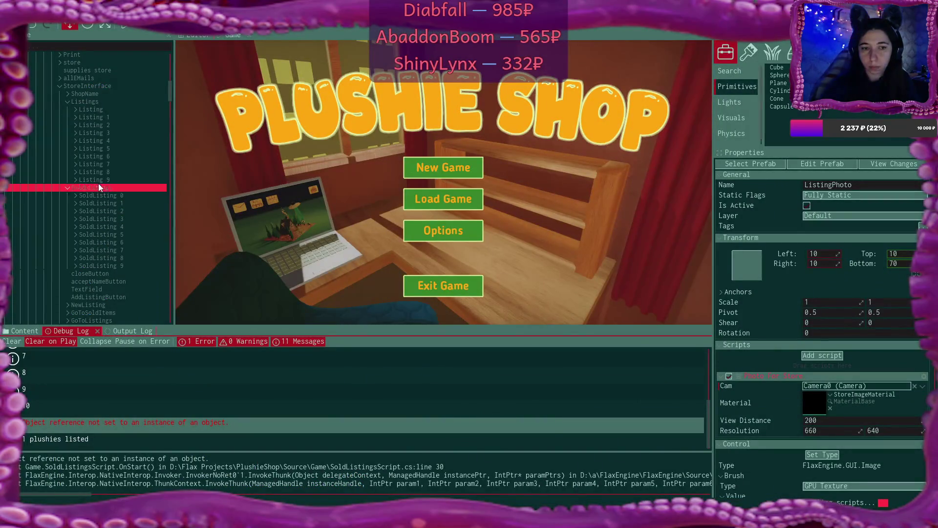
Start Play mode and begin a New Game, overwriting the existing save
click(125, 26)
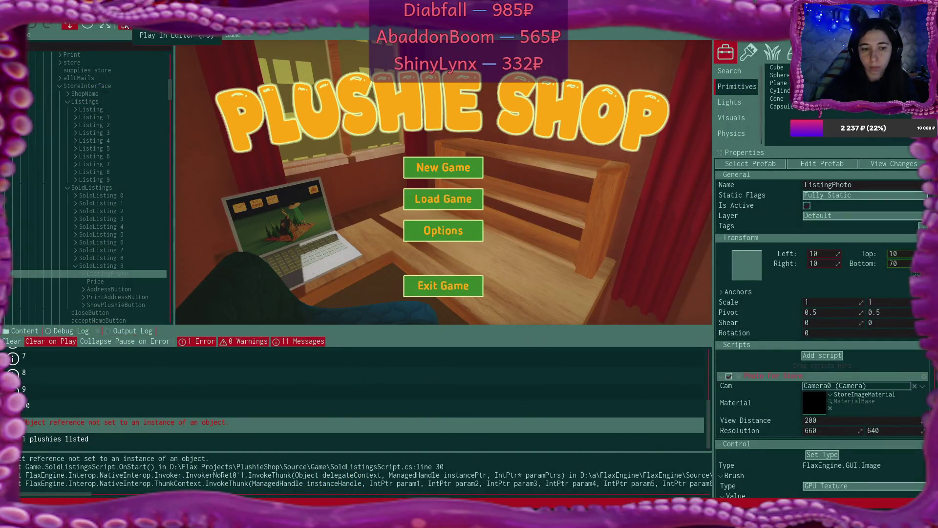
click(446, 167)
click(446, 167)
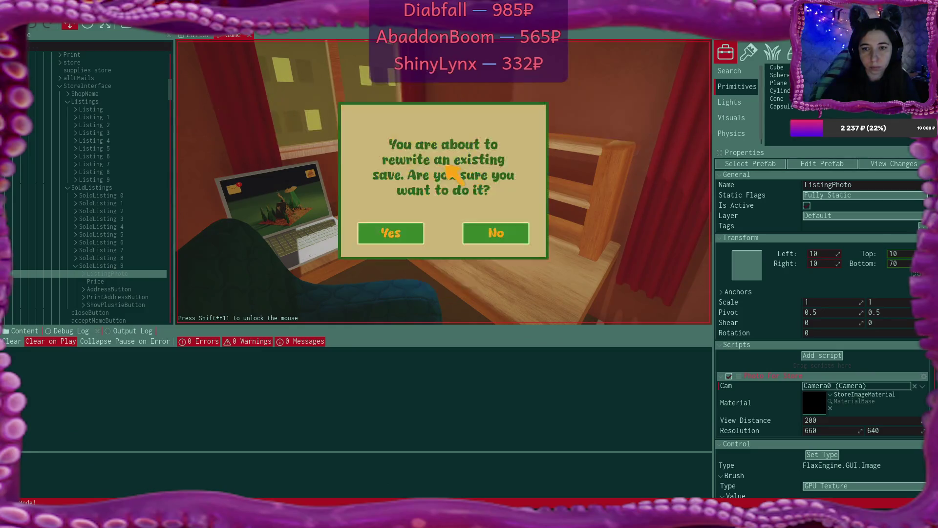
click(391, 233)
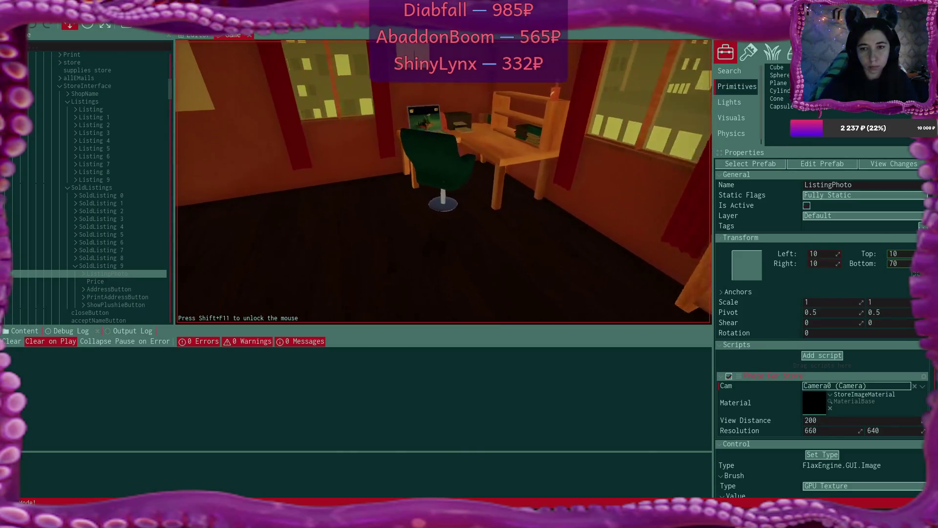
Read the Bmail plushie email, reply, and read the congratulations email
click(264, 77)
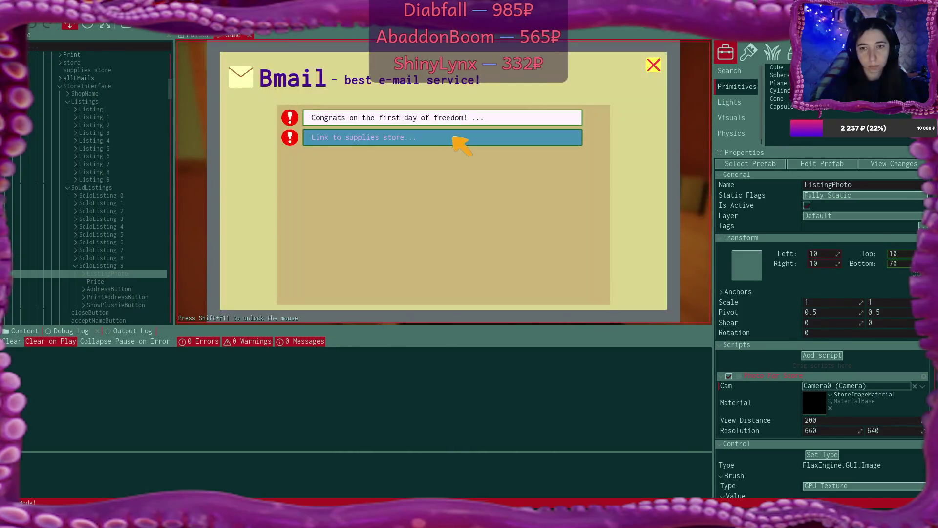
click(447, 139)
click(467, 284)
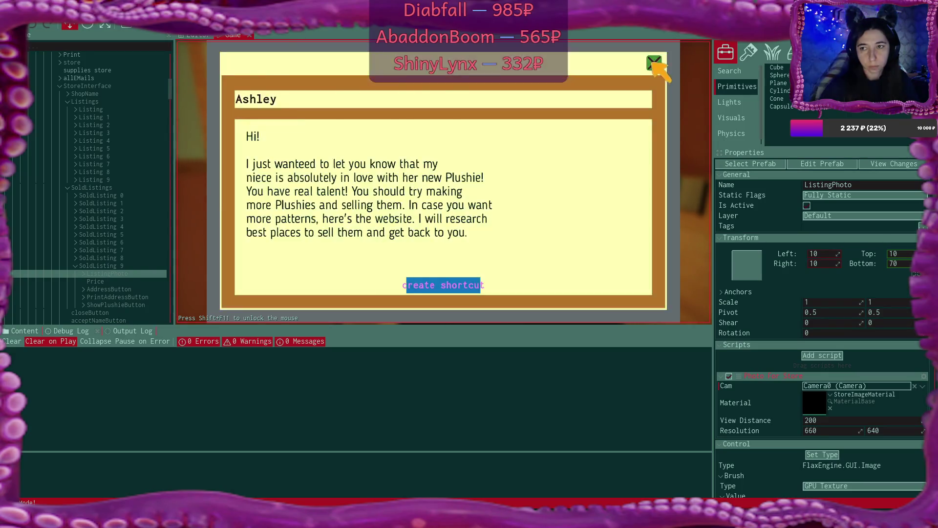
click(299, 116)
click(654, 64)
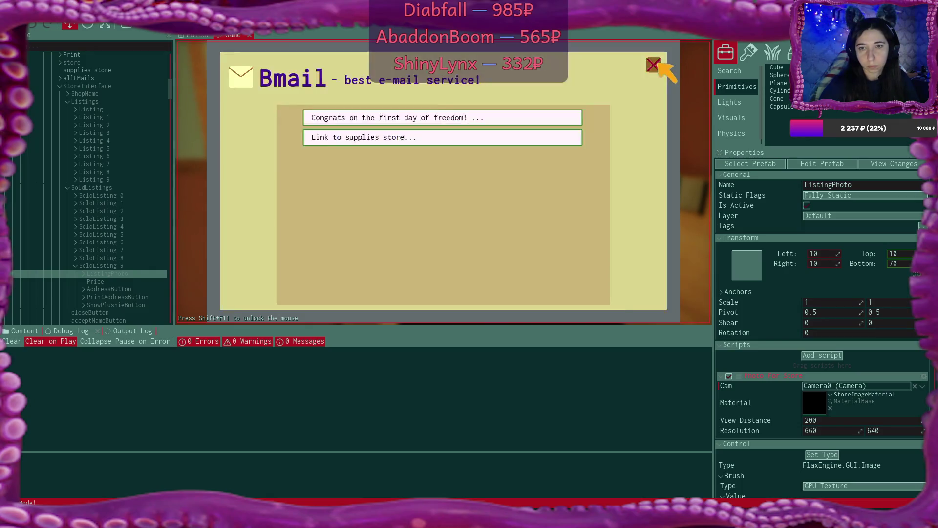
click(653, 64)
Buy three fabric rolls and two boxes in the supplies shop, leaving $35
click(301, 84)
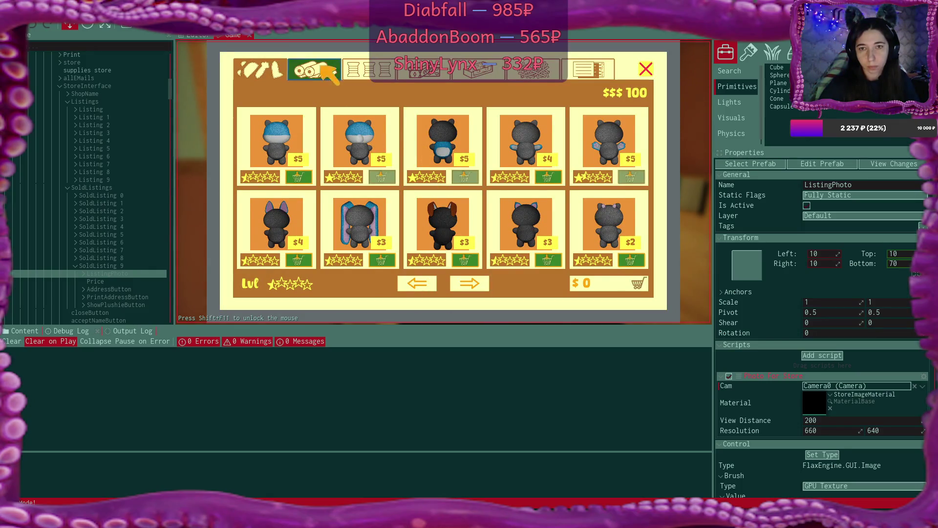
click(313, 69)
click(635, 177)
click(469, 260)
click(386, 260)
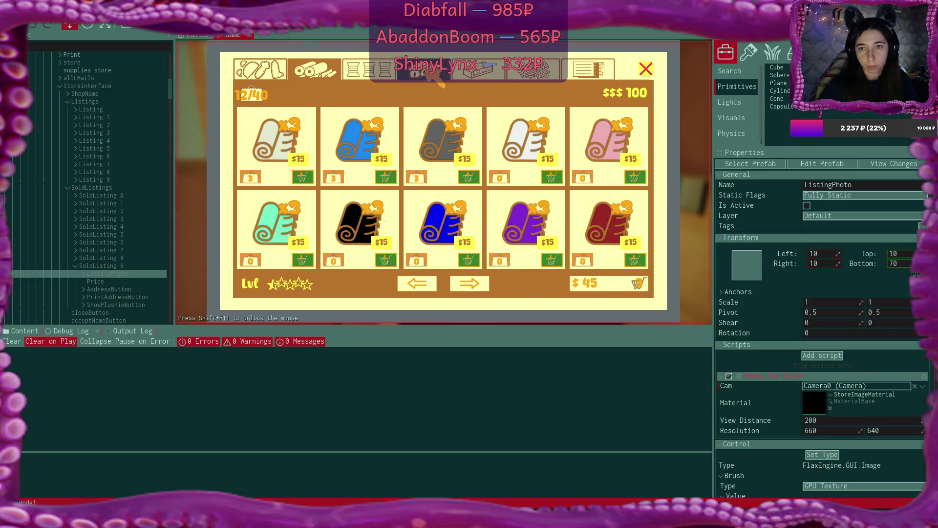
click(424, 69)
click(302, 177)
click(302, 178)
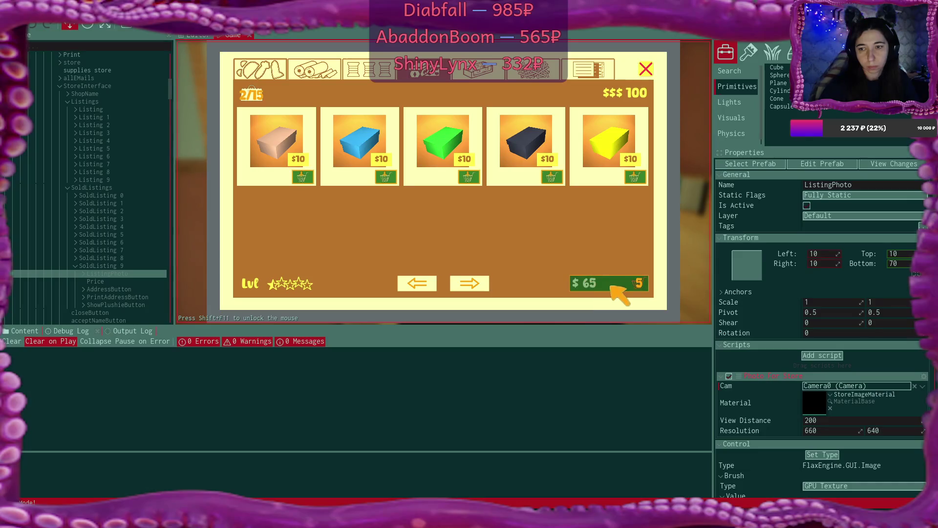
click(618, 289)
click(601, 286)
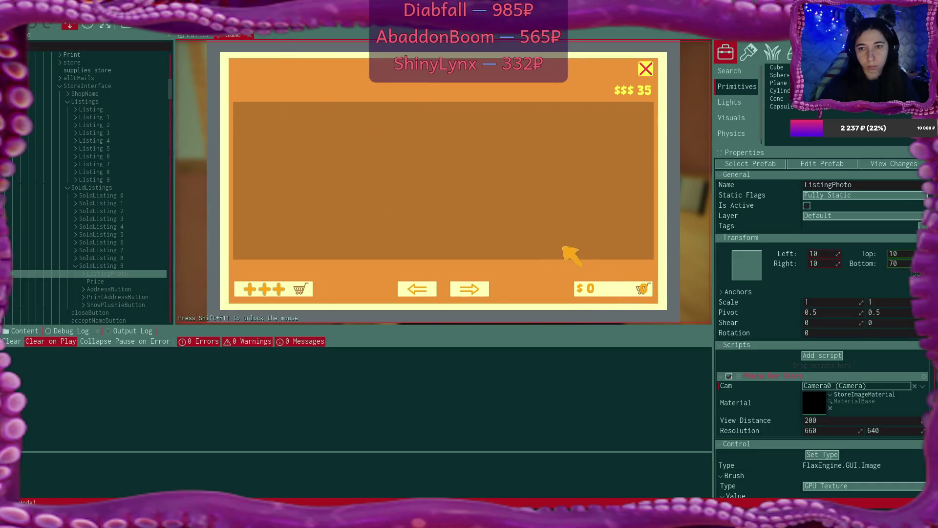
click(645, 68)
key(Escape)
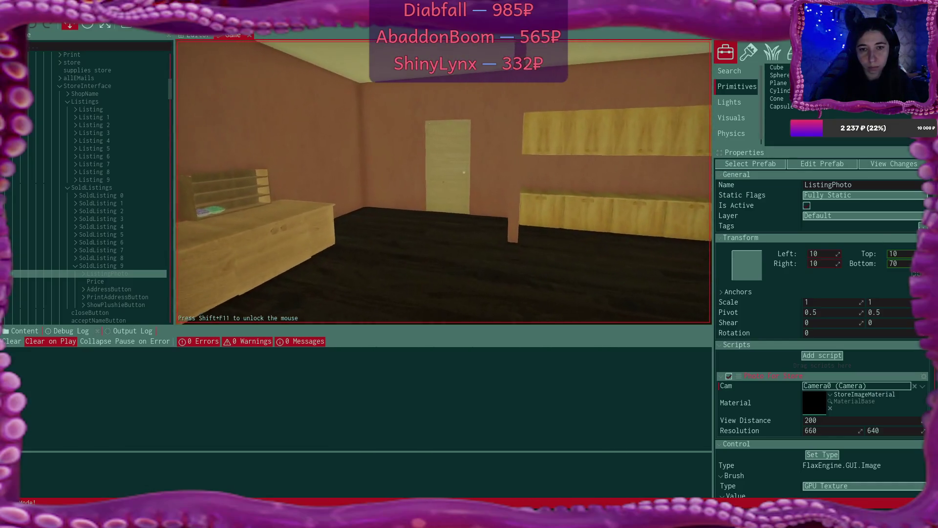
Walk to the desk and shelve the inspected plushies, including the grey bear
key(w)
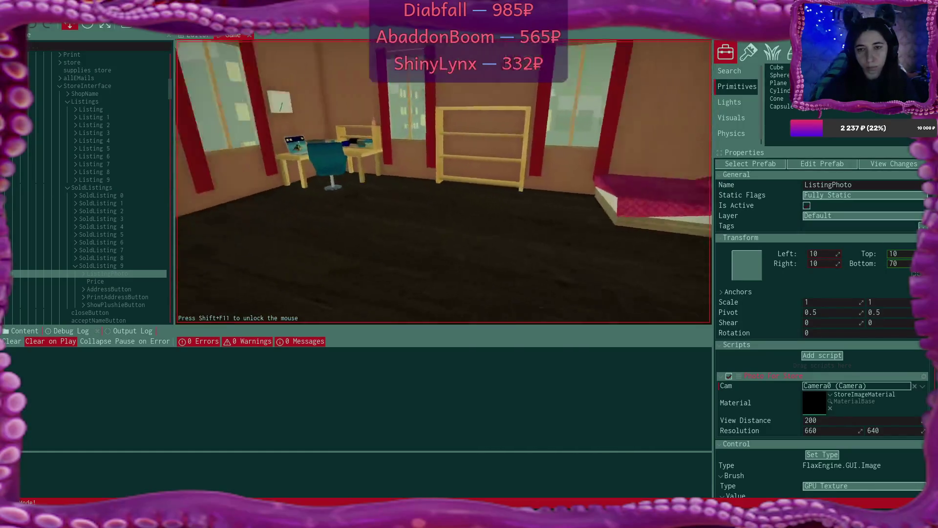
key(w)
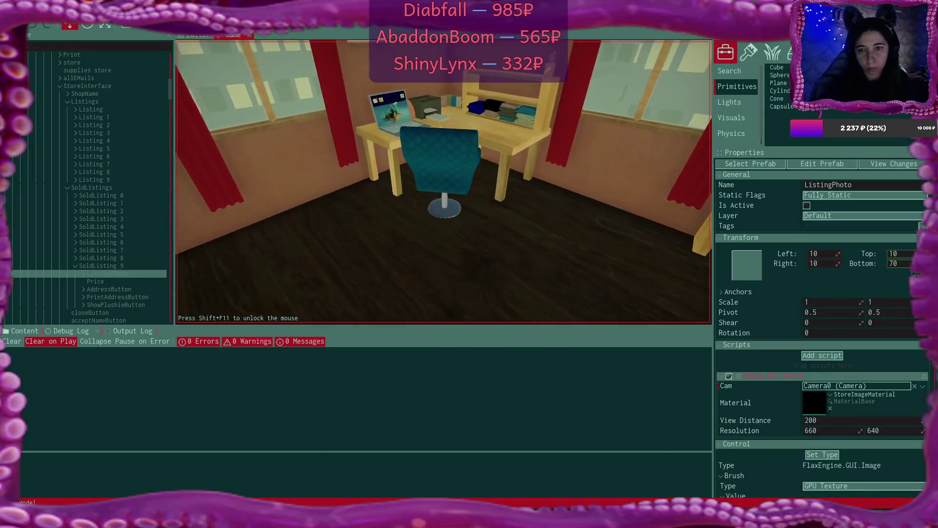
click(444, 298)
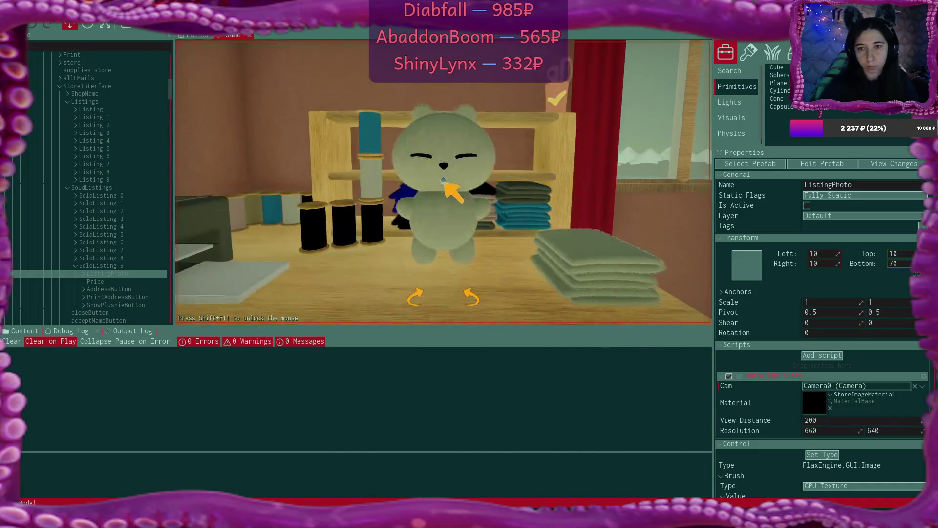
click(443, 182)
click(443, 182)
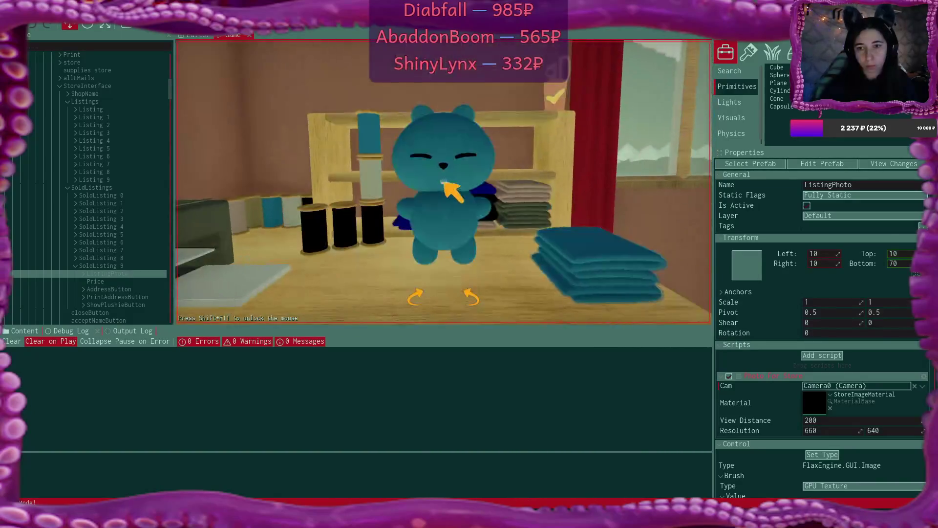
click(559, 105)
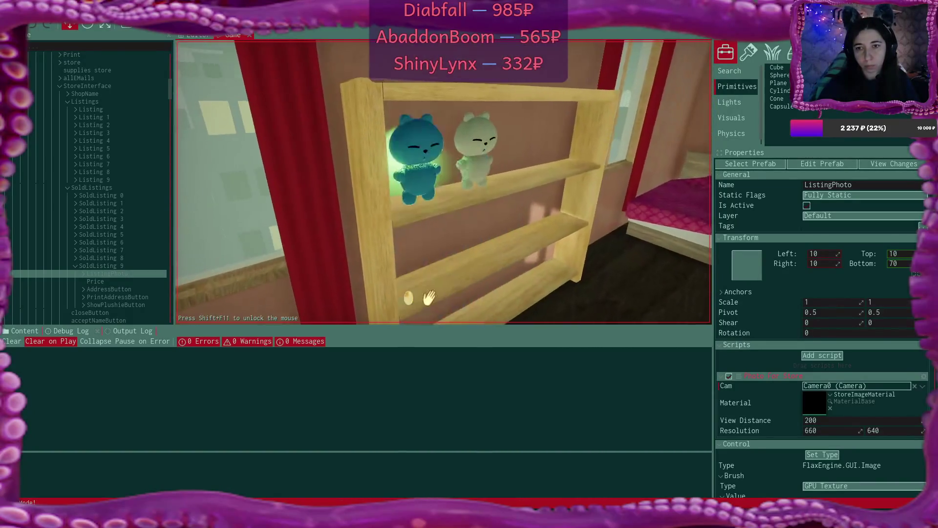
click(443, 182)
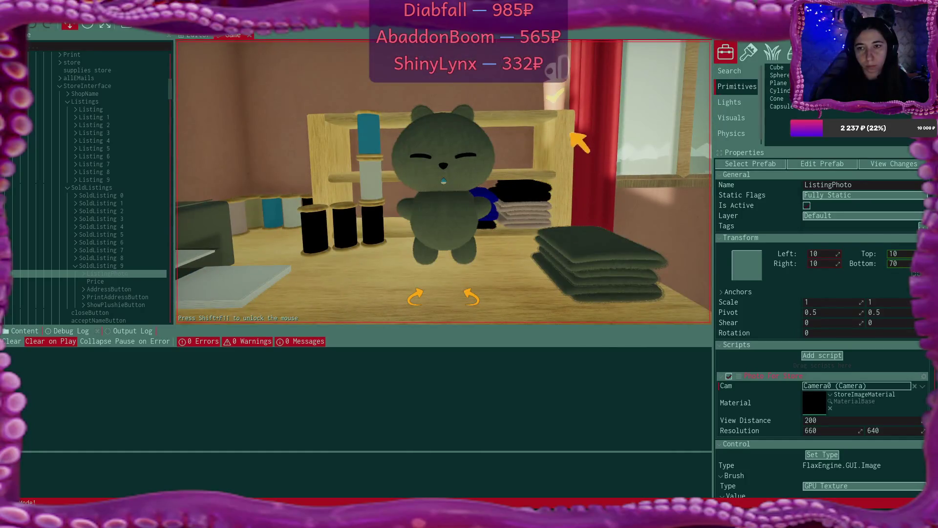
click(443, 181)
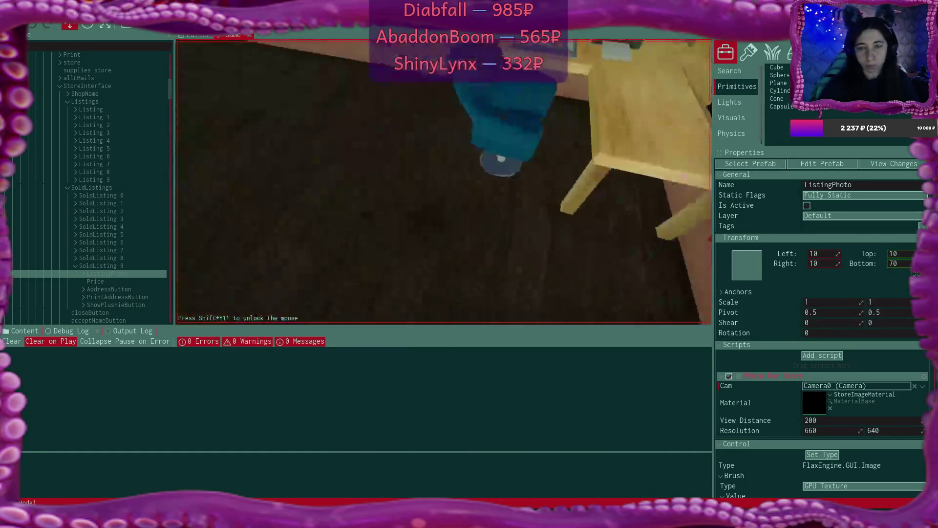
On the laptop, load from the Bmail plushies email, then confirm the shop name
click(443, 182)
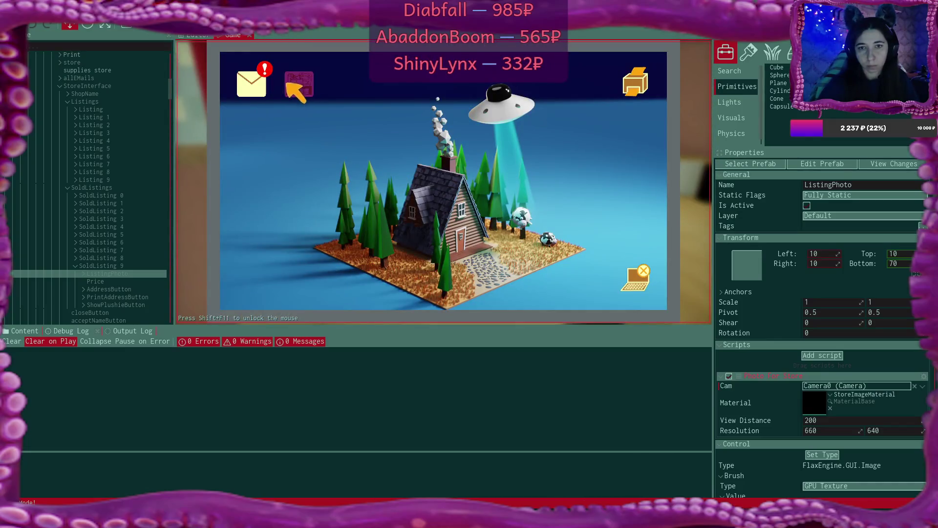
click(250, 82)
click(446, 161)
click(445, 283)
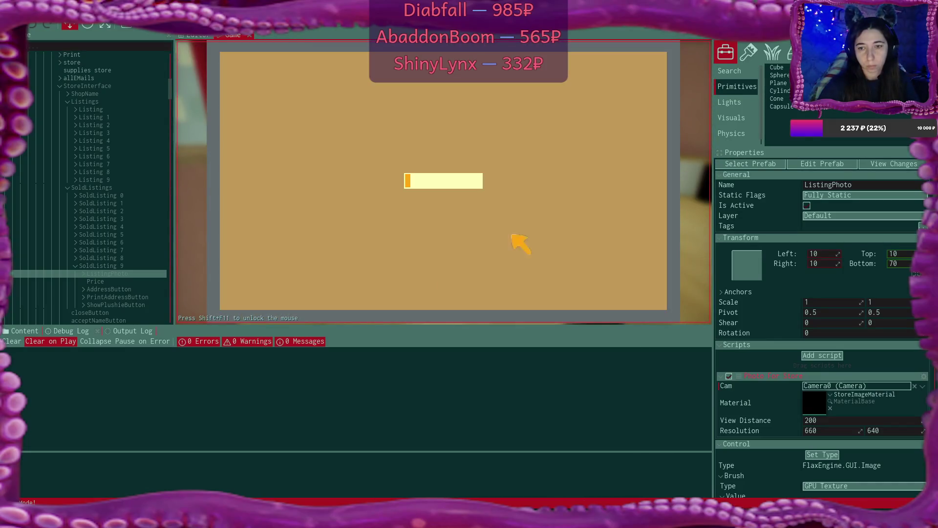
click(655, 70)
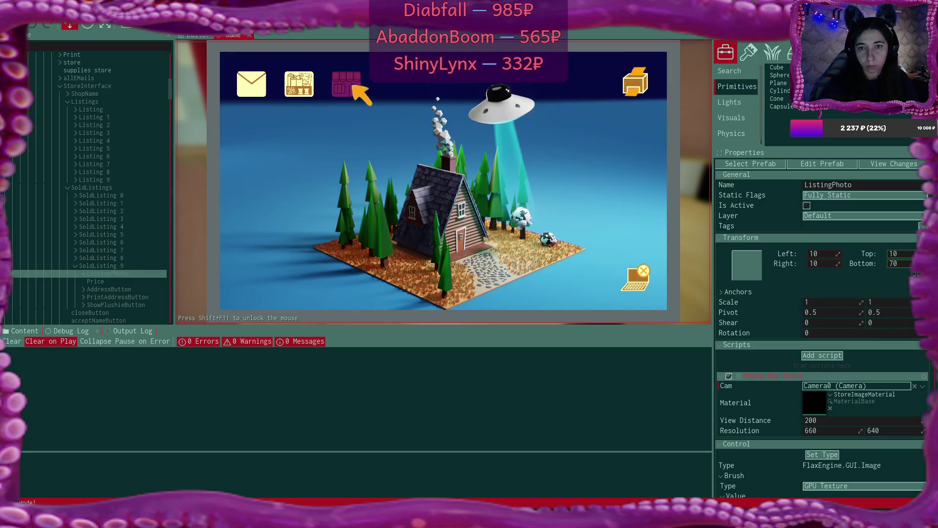
click(350, 88)
click(445, 211)
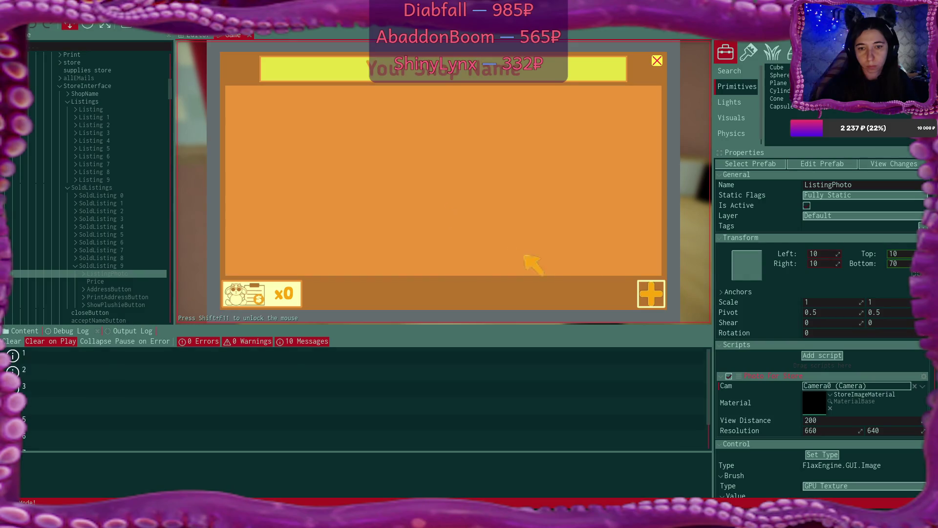
Scroll the Debug Log, then scroll the Output Log to SoldListingsScript's line-30 null-reference exception
scroll(175, 376, down, 3)
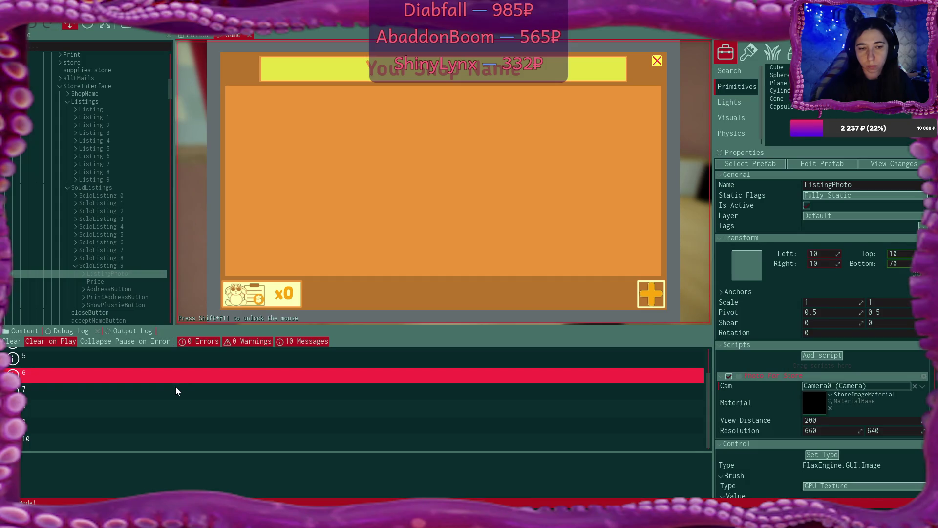
scroll(175, 386, up, 3)
scroll(175, 386, down, 3)
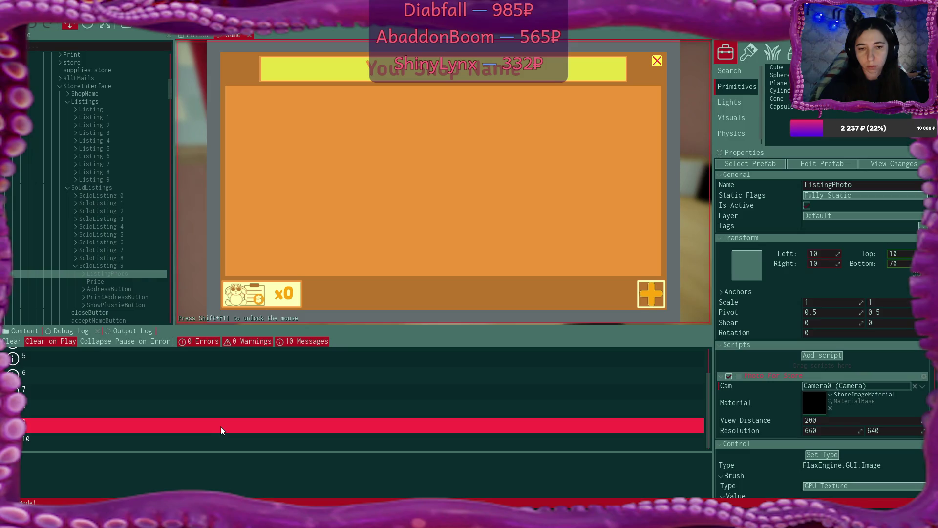
click(142, 332)
scroll(282, 427, down, 1)
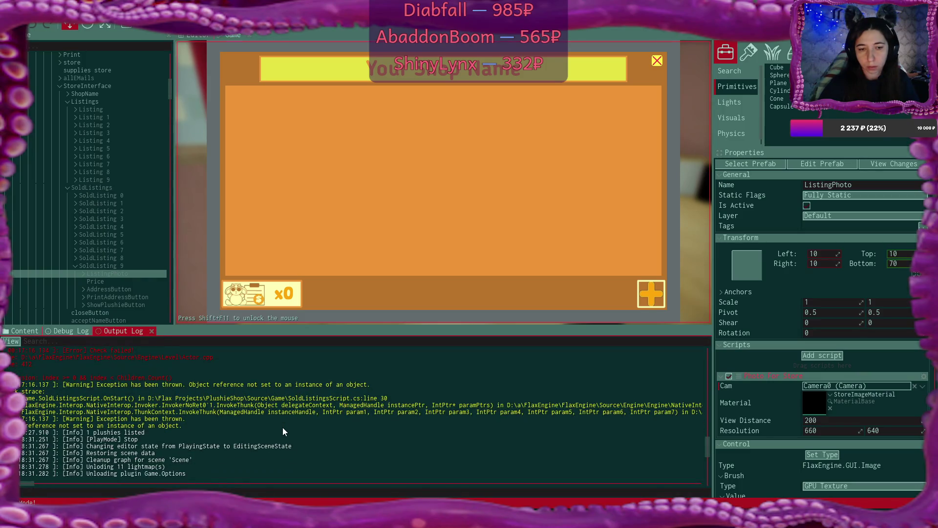
scroll(283, 426, up, 4)
scroll(282, 427, up, 2)
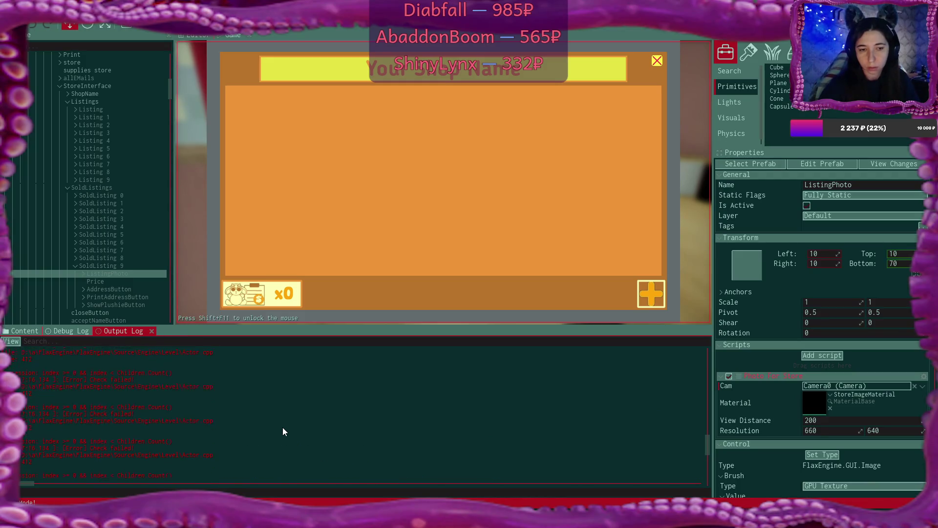
scroll(282, 430, up, 2)
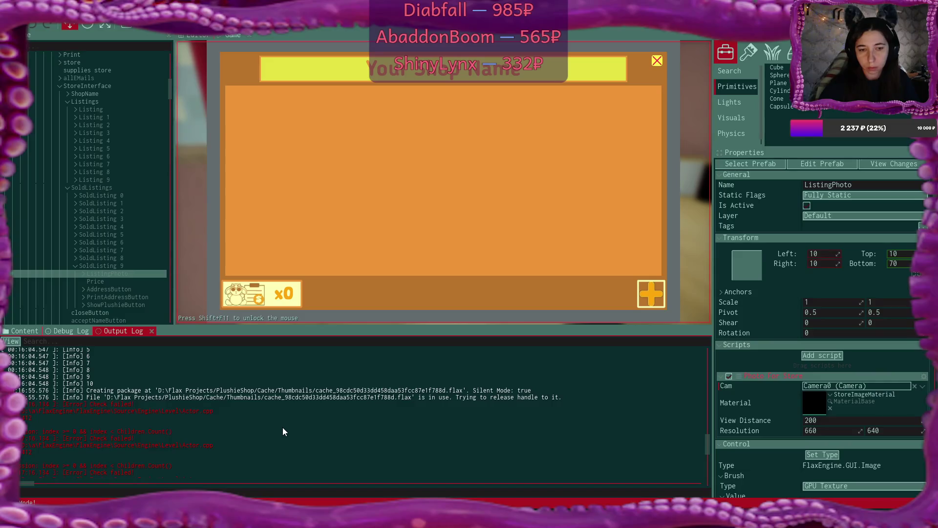
scroll(283, 431, down, 2)
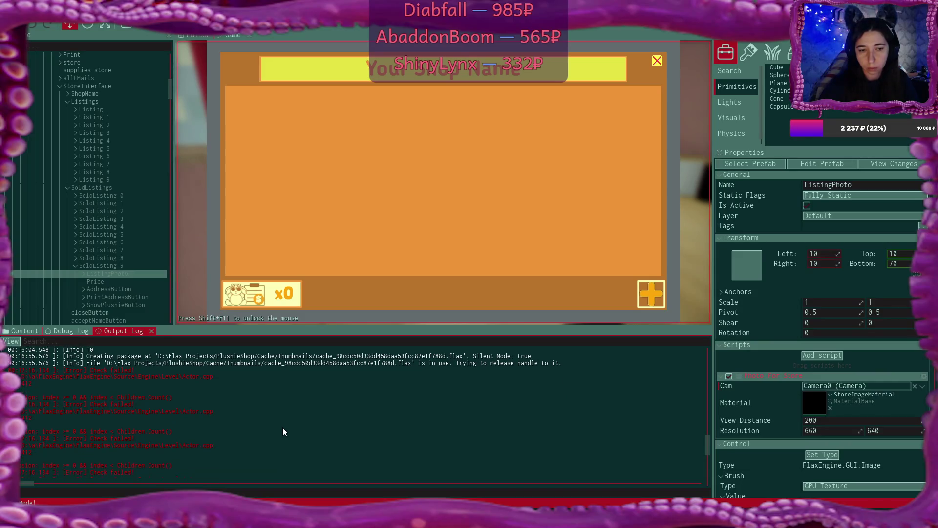
scroll(282, 431, down, 1)
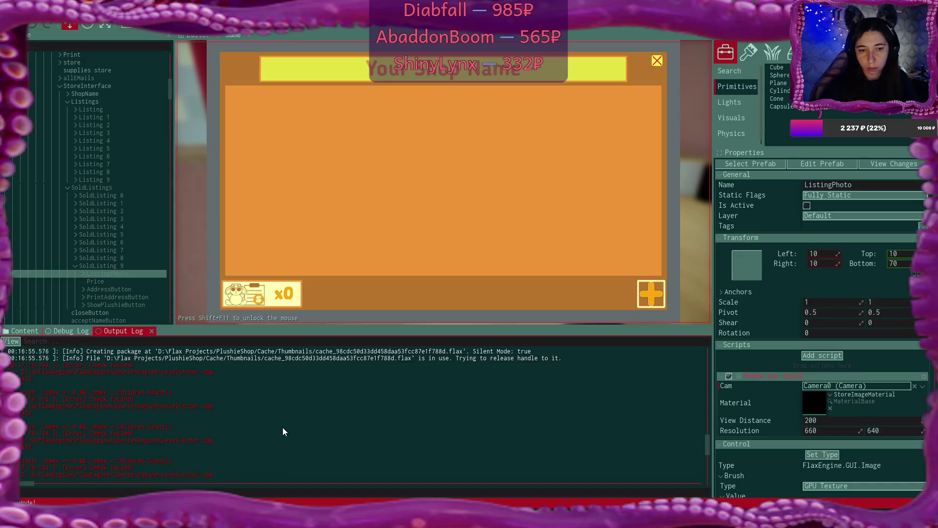
scroll(283, 427, down, 1)
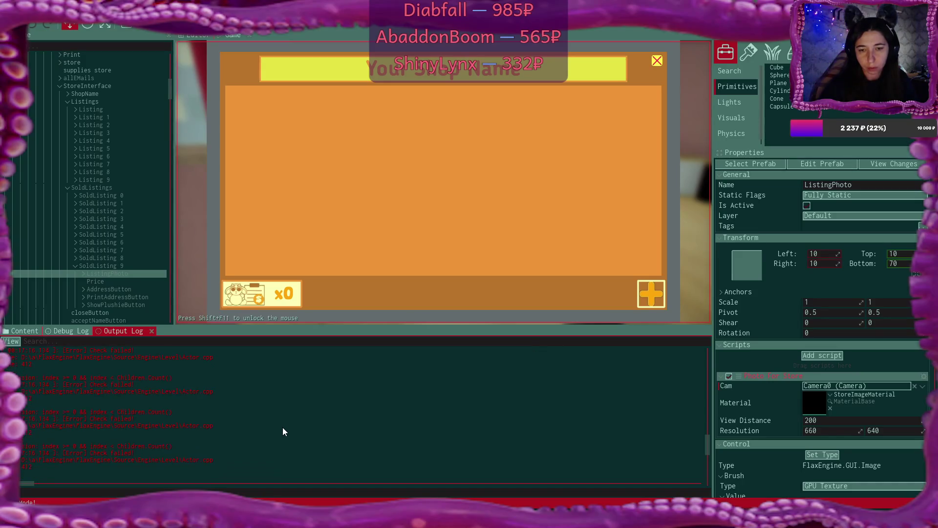
scroll(282, 431, down, 1)
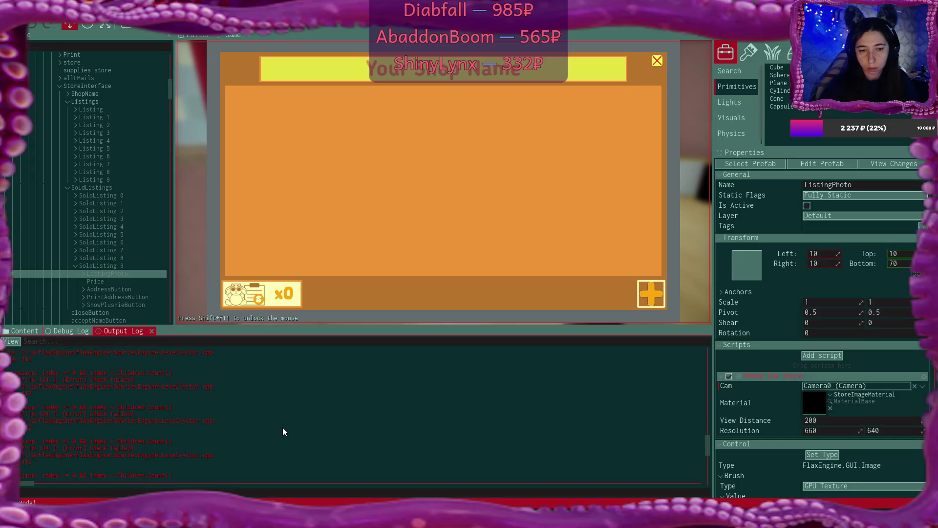
scroll(282, 431, down, 5)
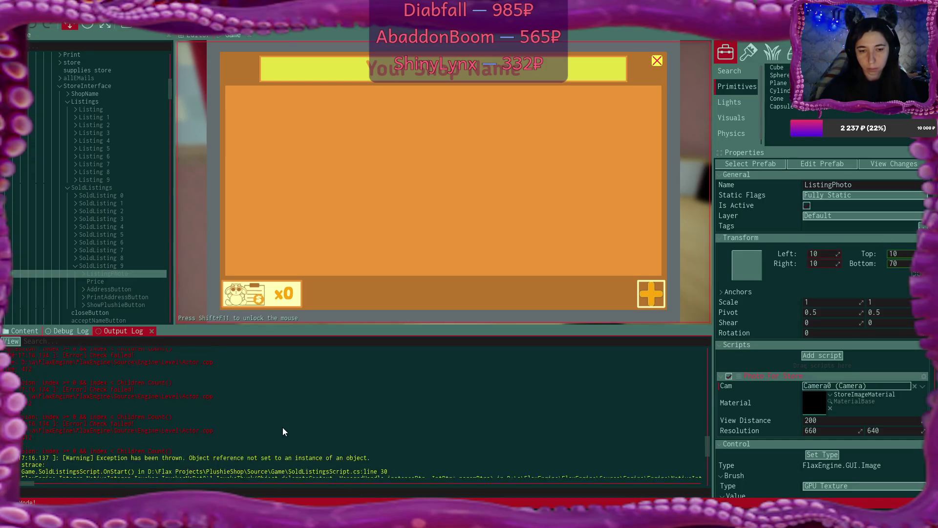
scroll(283, 431, down, 1)
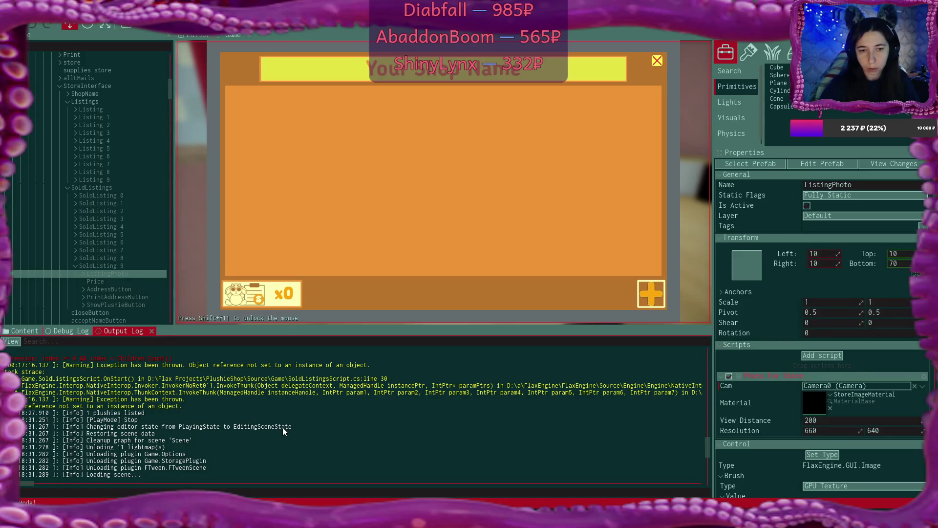
scroll(283, 428, down, 2)
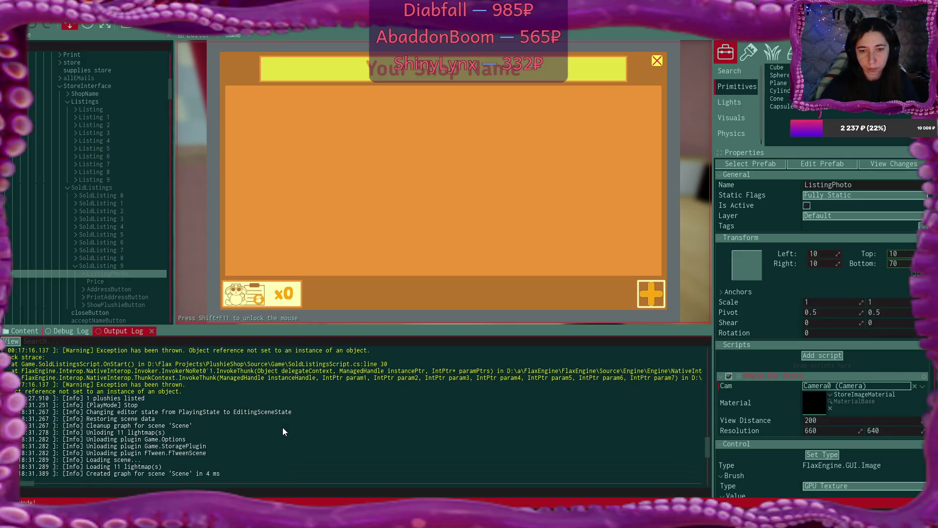
scroll(283, 432, down, 1)
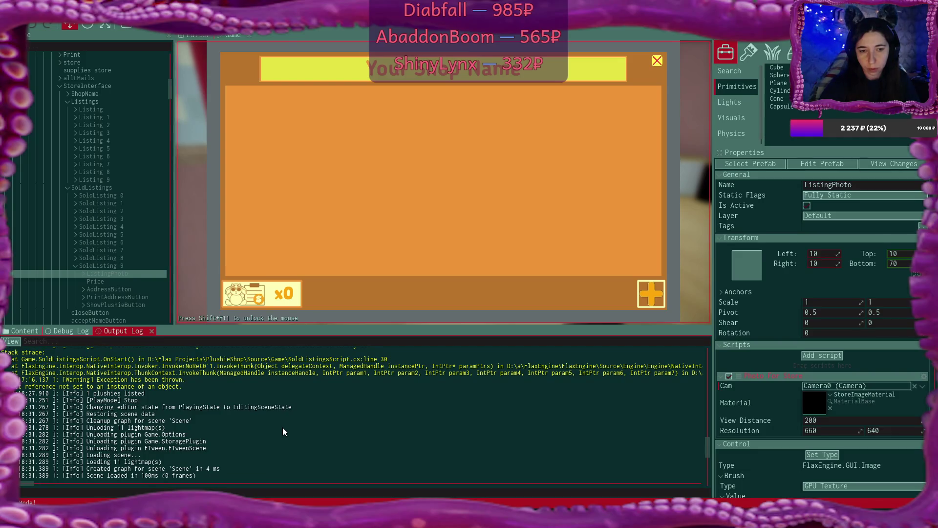
scroll(283, 428, down, 2)
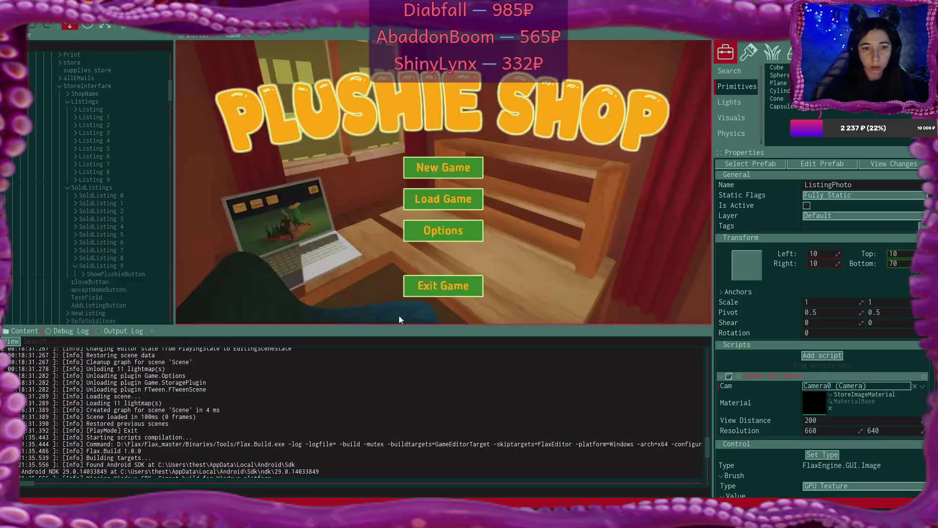
Expand SoldListing 0 and select its ListingPhoto, then bring SoldListingsScript.cs forward in VS Code
key(alt+Tab)
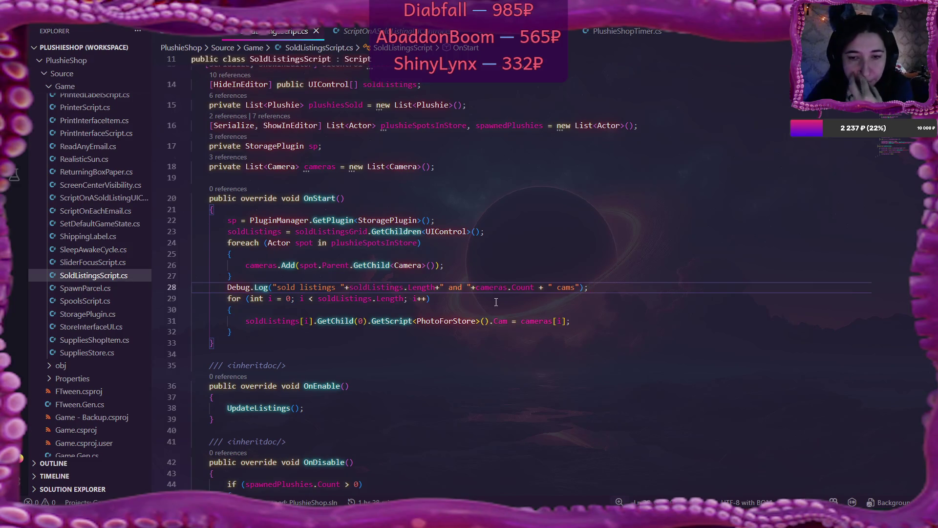
key(alt+Tab)
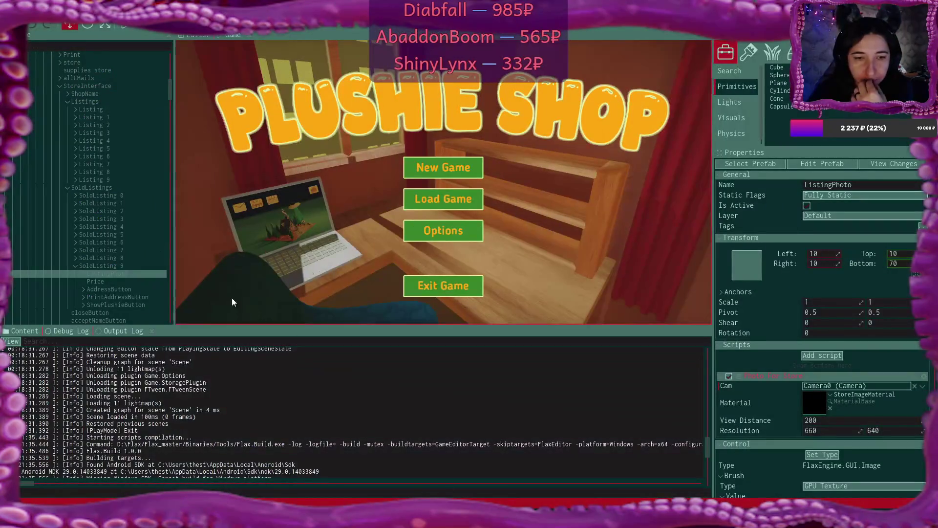
click(75, 195)
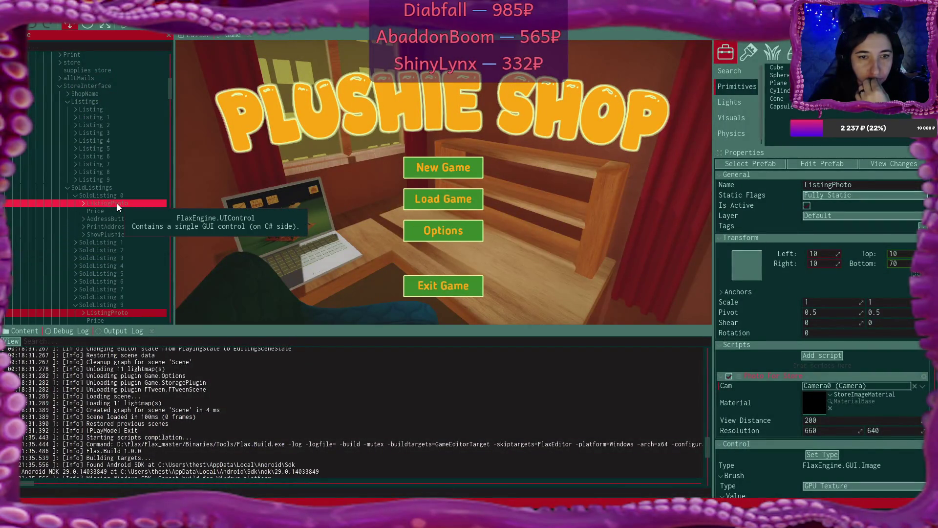
click(116, 203)
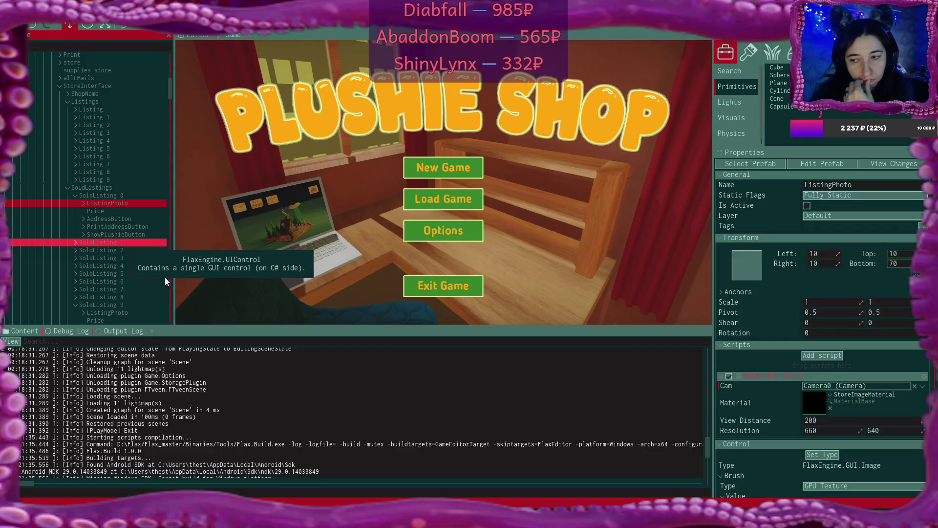
mouse_move(513, 518)
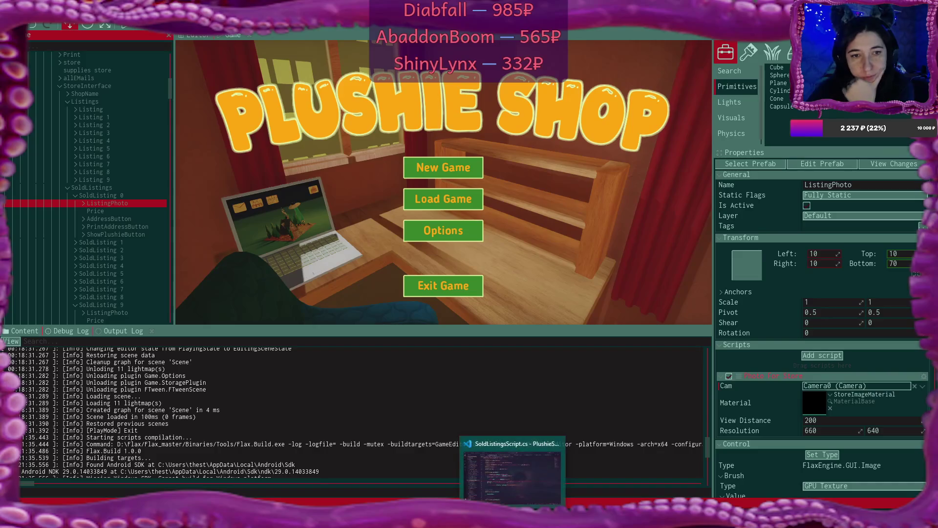
click(512, 476)
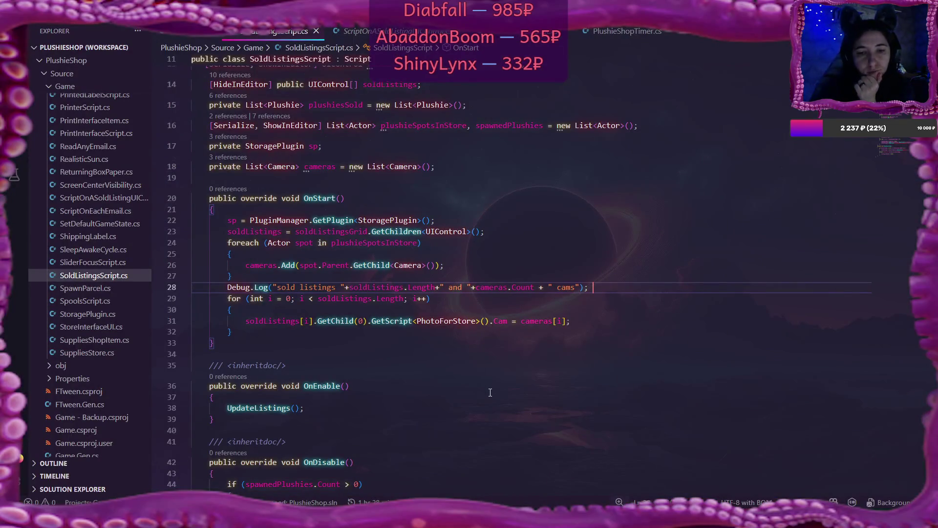